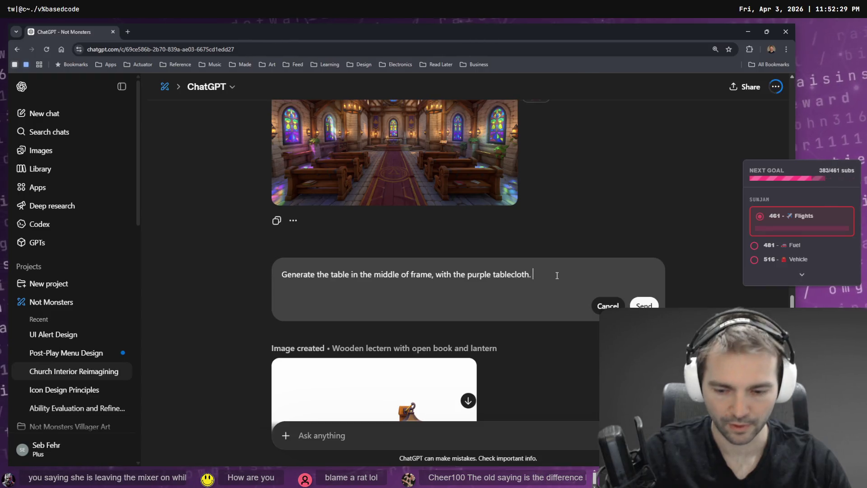
Rewrite the lectern prompt to ask for the table with the purple tablecloth centred on a white background.
text(white background)
triple_click(557, 275)
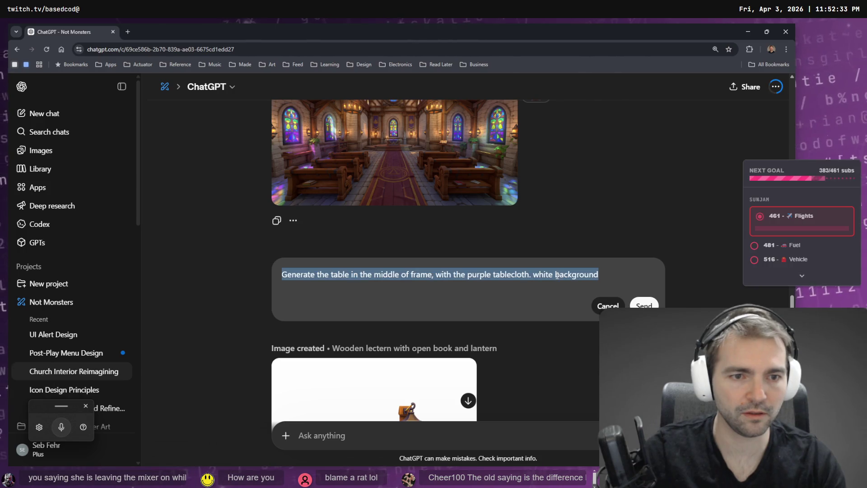
click(603, 305)
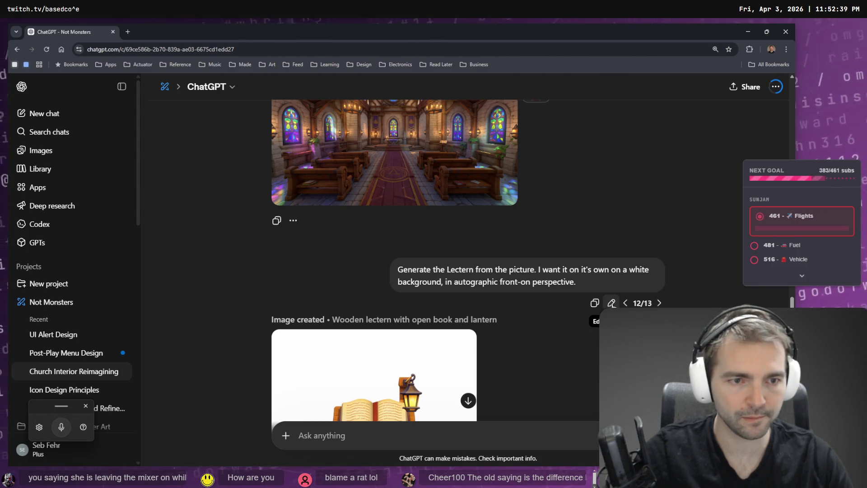
click(612, 303)
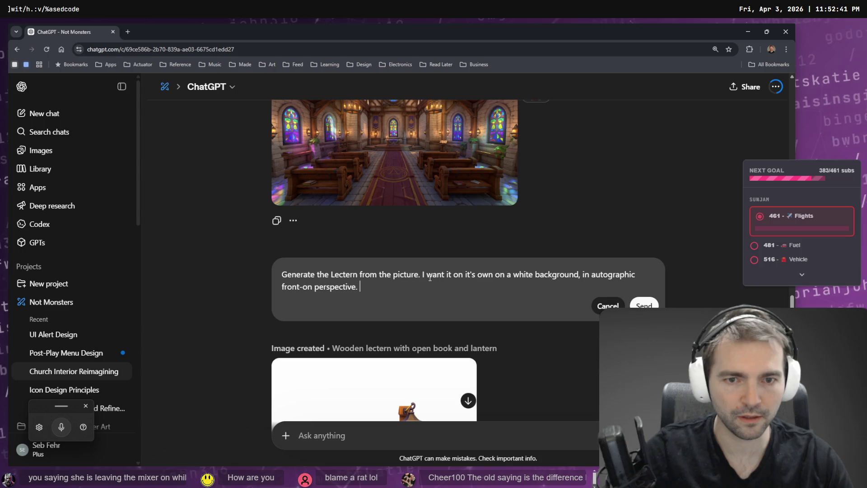
key(shift+Home)
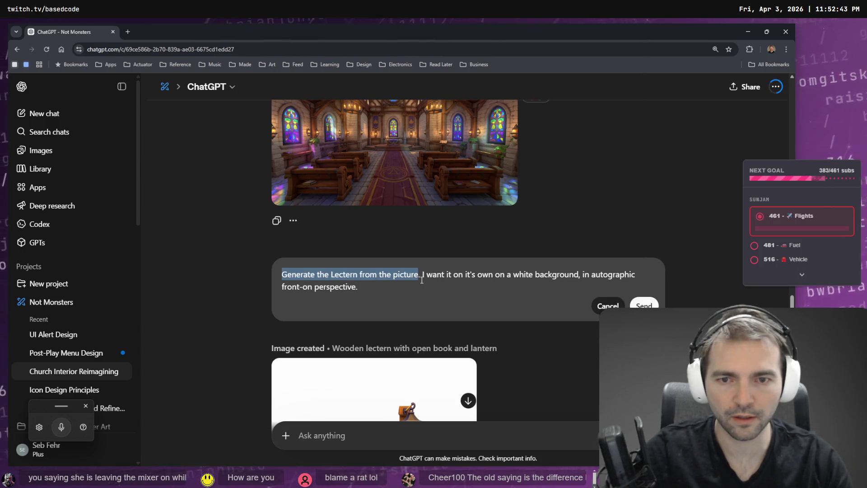
text(Generate the table in the middle of frame, with the purple tablecloth. white background)
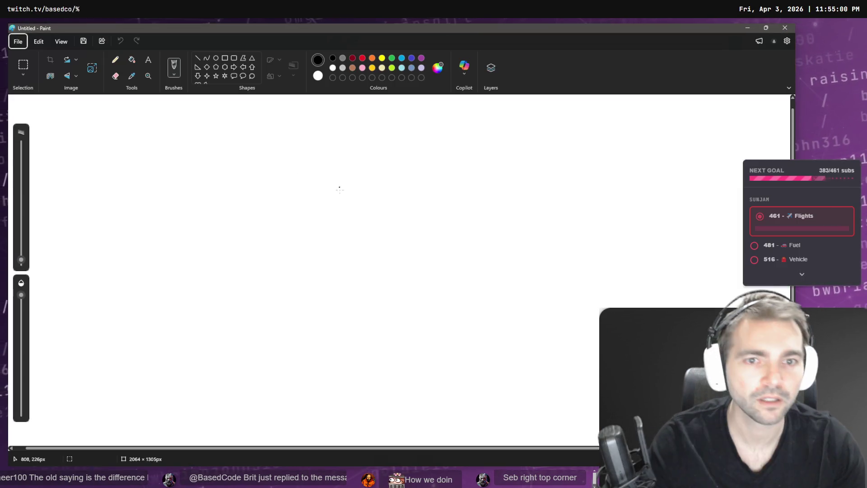
Paste the six-member moderator list into Paint and centre it on the canvas.
key(ctrl+v)
drag(75, 151, 338, 220)
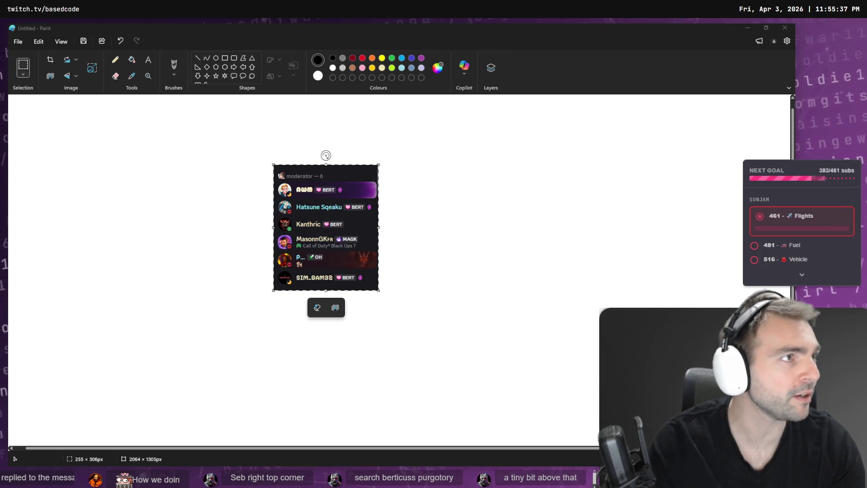
Capture the longer member list, paste it into Paint and position it on the right.
key(super+shift+s)
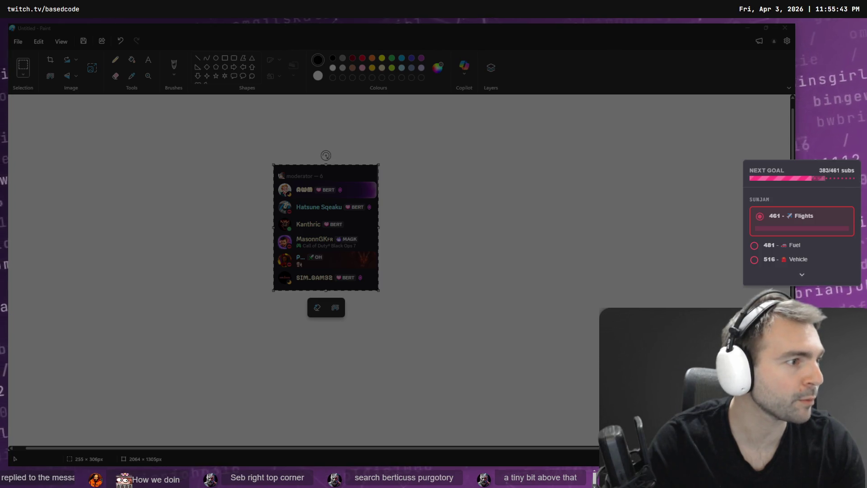
key(ctrl+v)
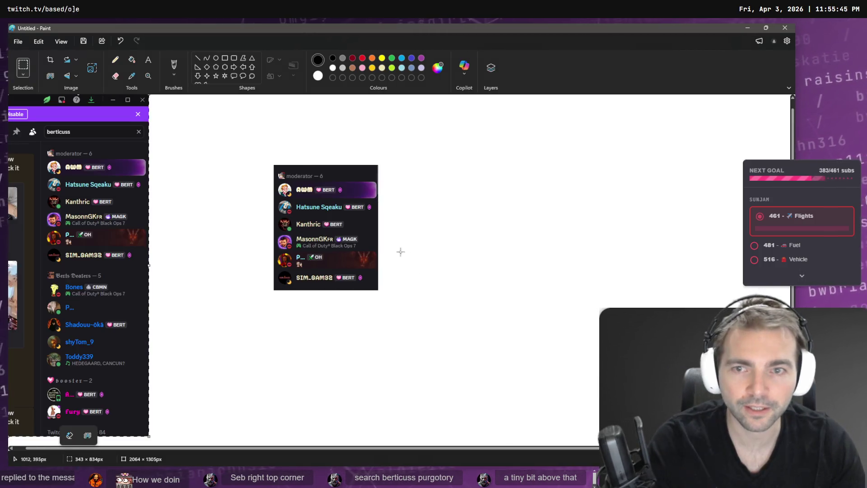
mouse_move(93, 223)
mouse_down()
mouse_move(531, 263)
mouse_move(528, 255)
mouse_up()
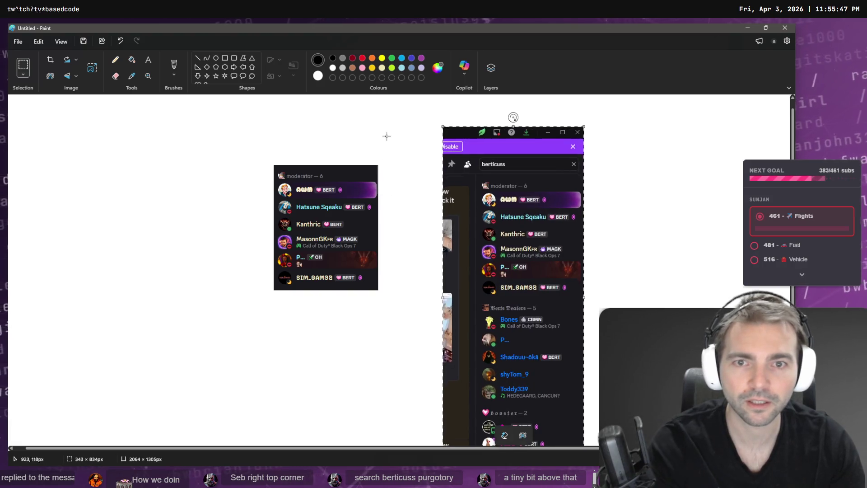
drag(387, 133, 209, 375)
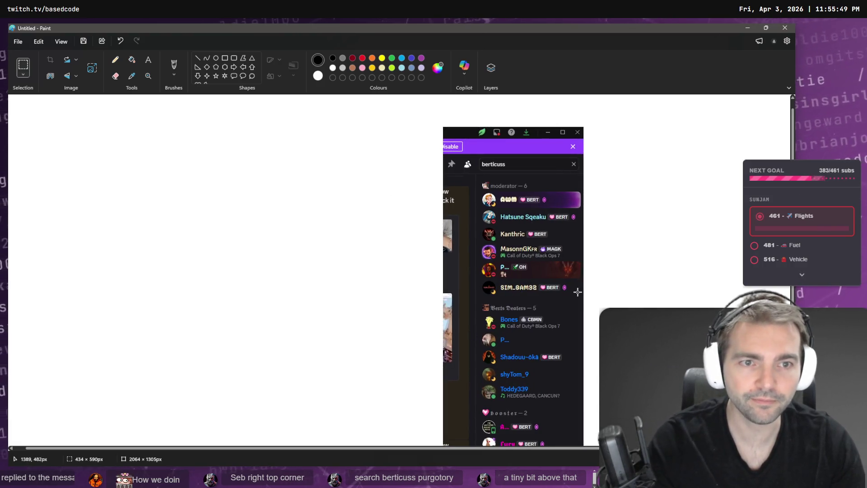
drag(578, 345, 577, 292)
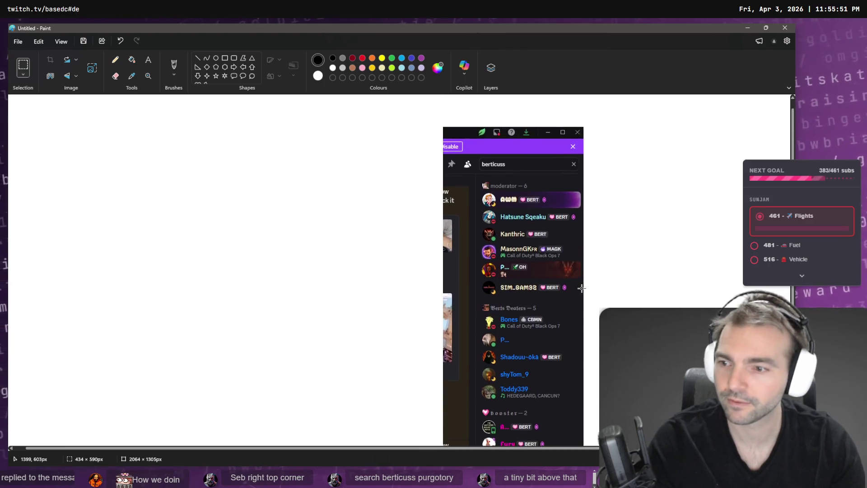
Clear the leftover selection and close Paint without saving.
mouse_move(633, 255)
mouse_down()
mouse_move(541, 261)
mouse_move(697, 293)
mouse_up()
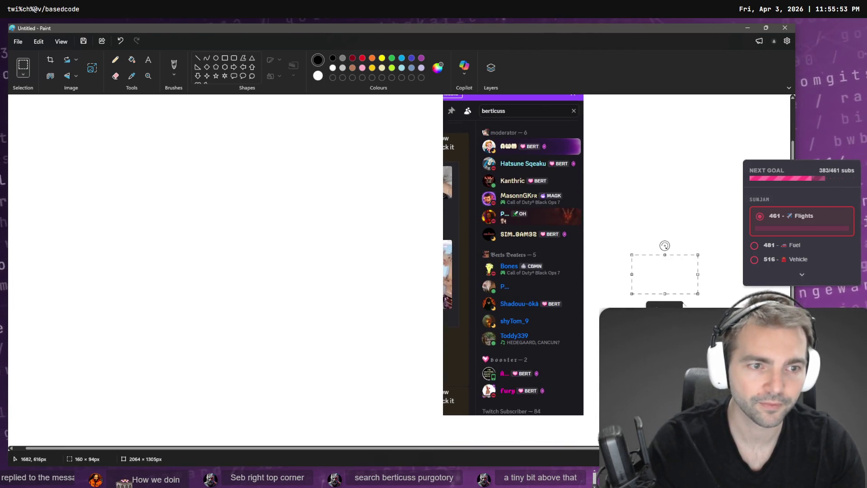
drag(387, 449, 459, 453)
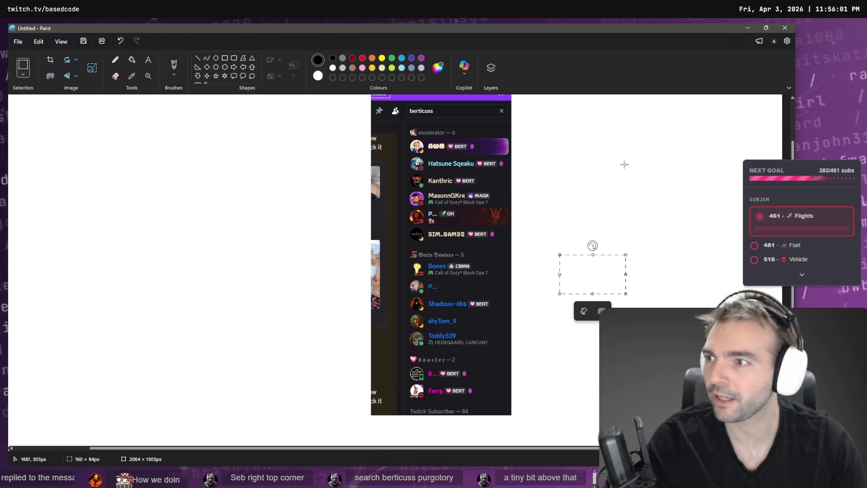
click(597, 156)
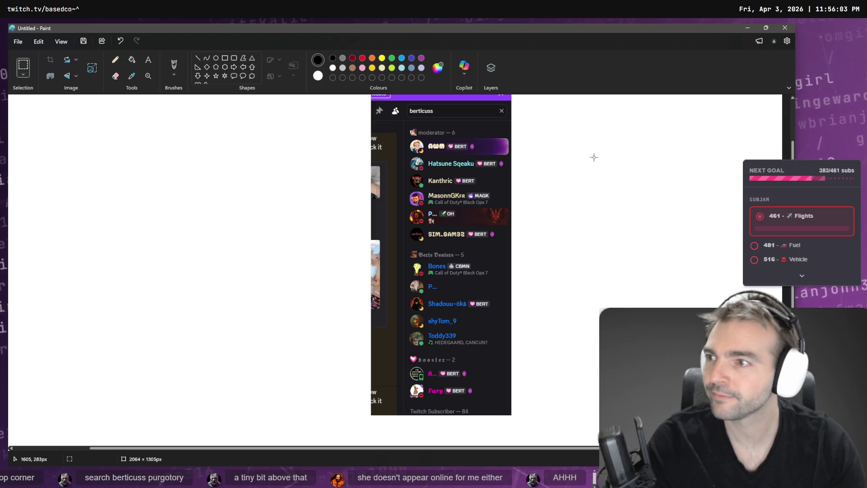
click(786, 28)
click(400, 267)
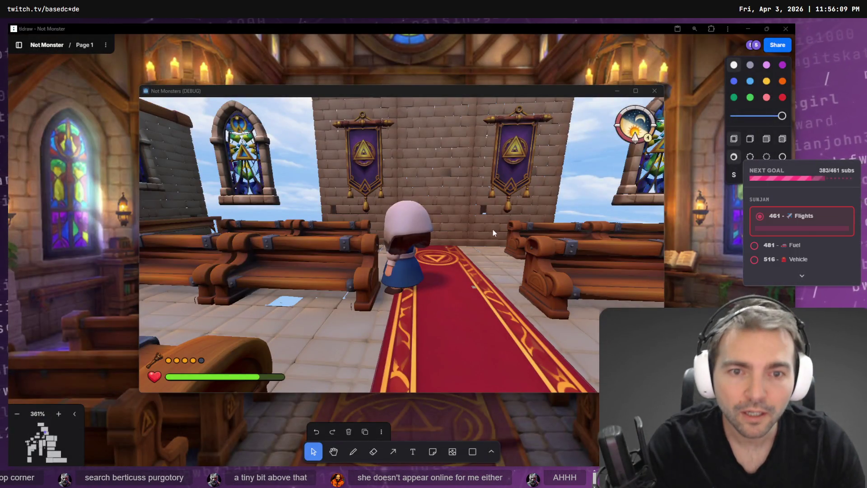
Walk the character past the pews and down the chapel aisle, then pause the game and return to ChatGPT.
click(492, 229)
key(a)
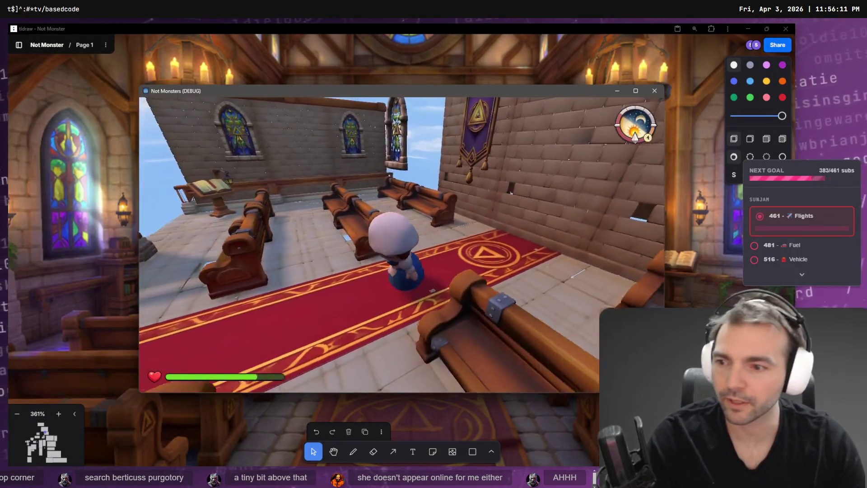
key(s)
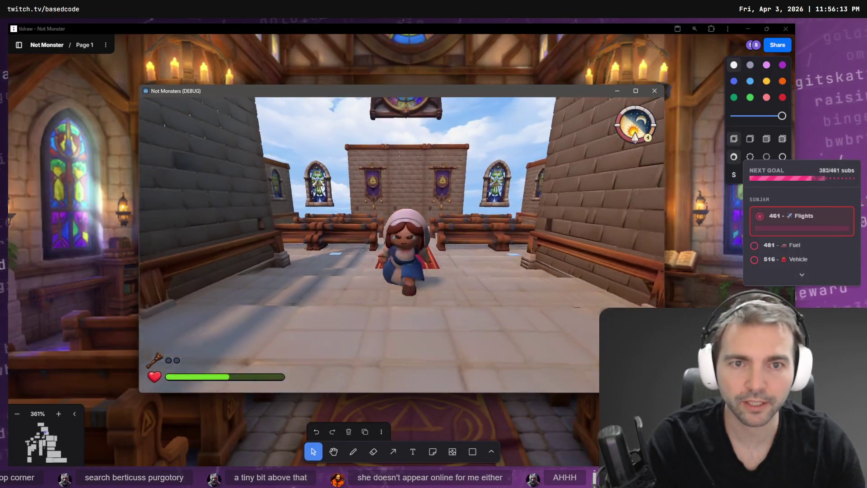
key(d)
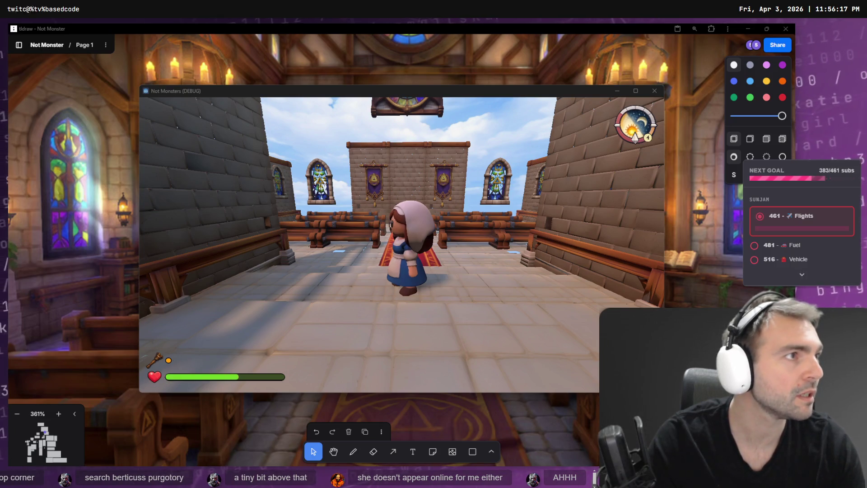
key(Escape)
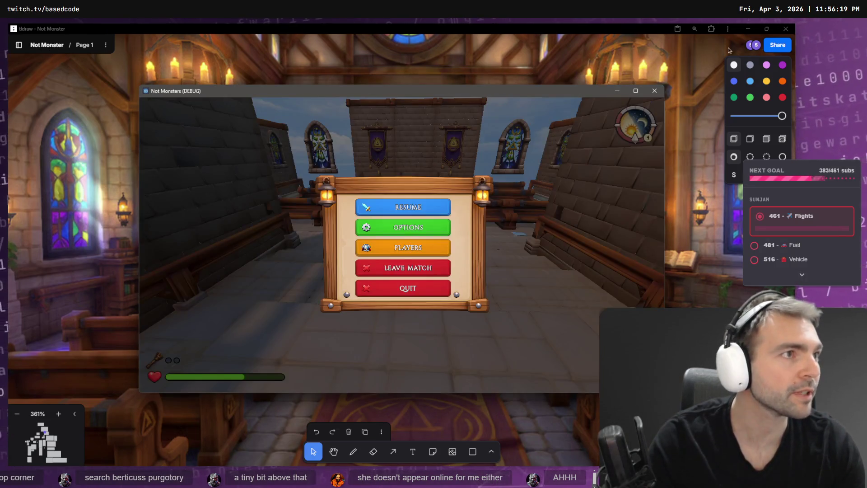
key(alt+Tab)
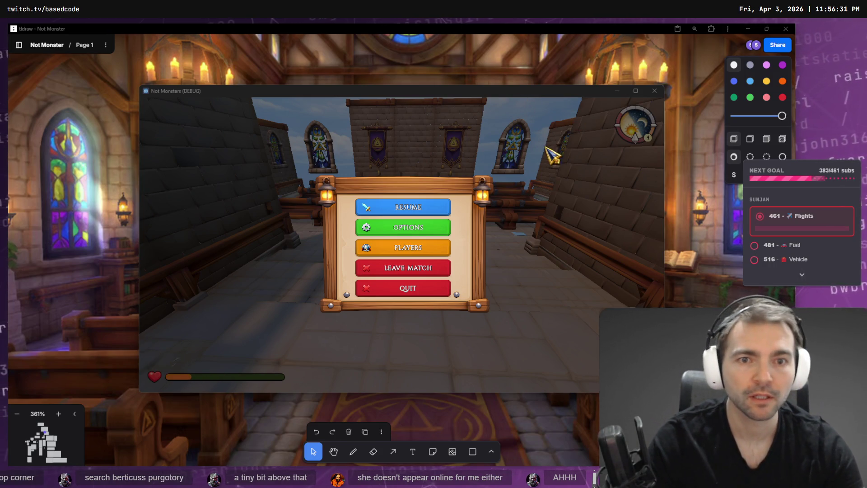
key(alt+Tab)
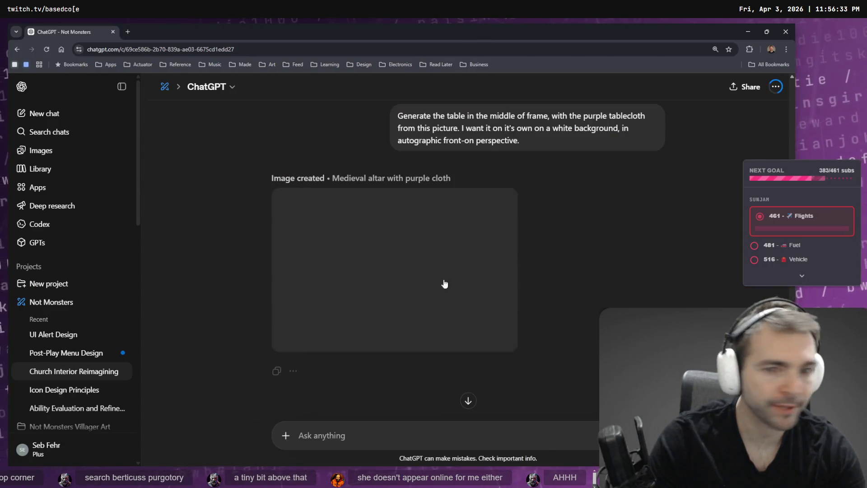
Request an edit on the purple-cloth altar image: 'Remove the candles and books.'.
click(418, 259)
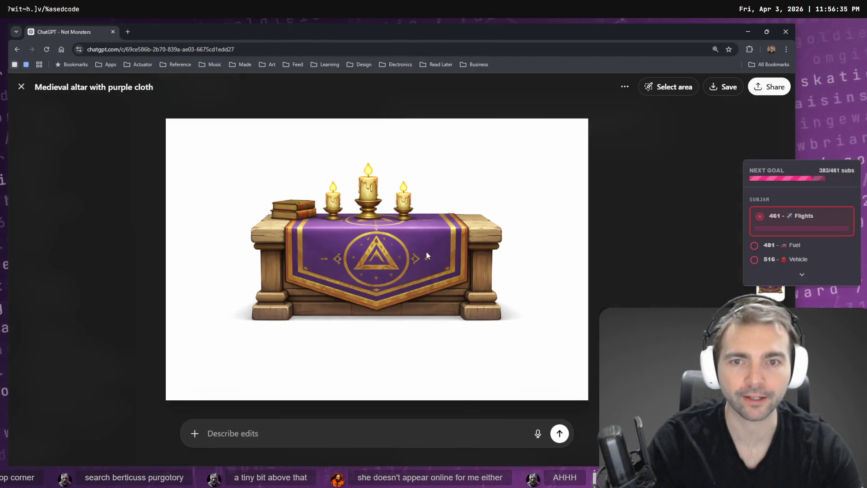
key(super+h)
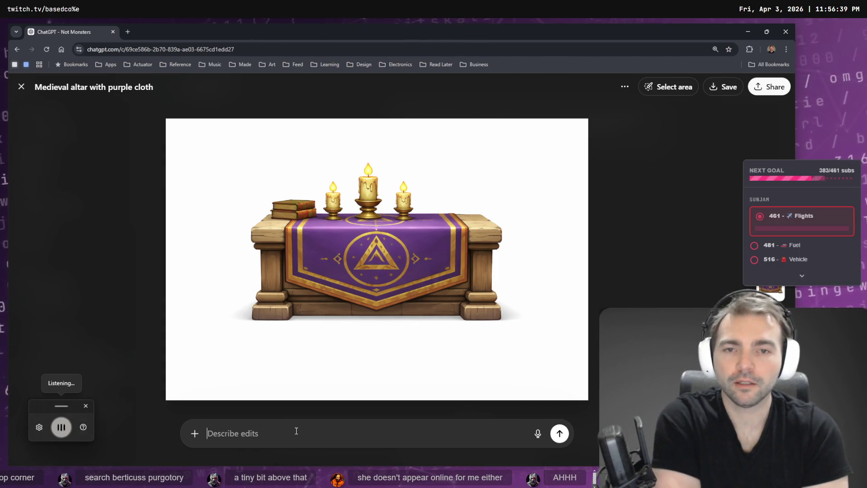
text(remove the candles and books)
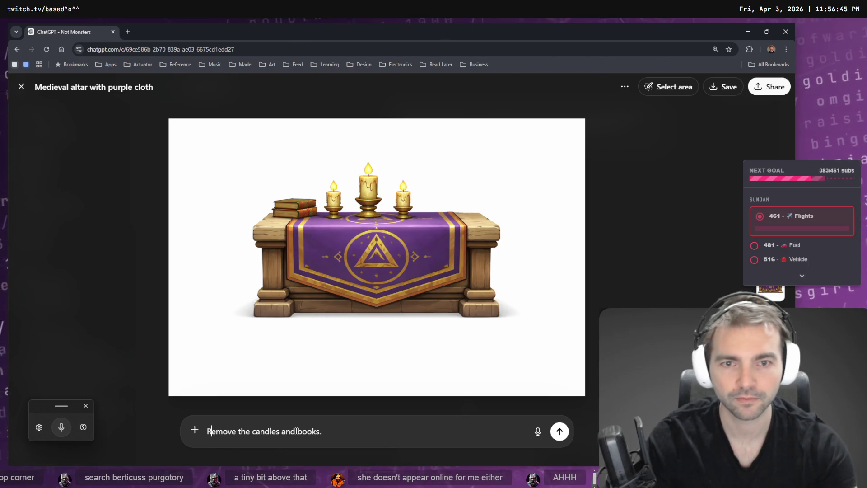
key(Return)
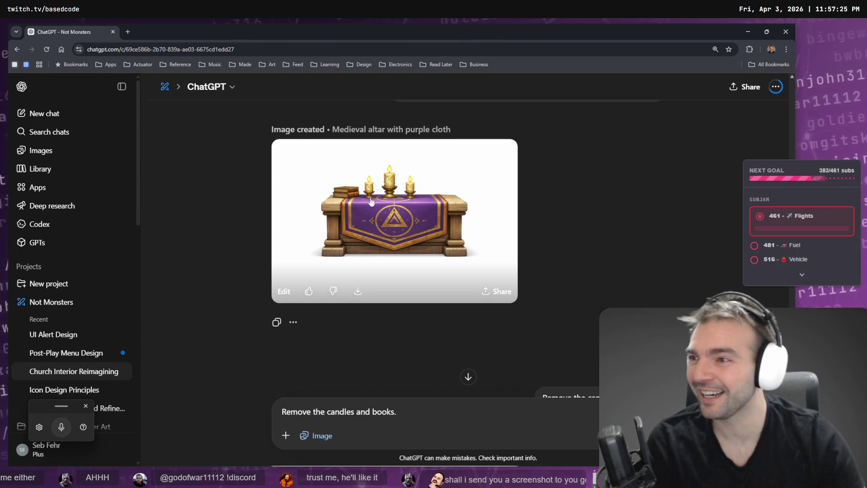
Send the candle-and-book removal edit and copy the regenerated altar table image.
key(Return)
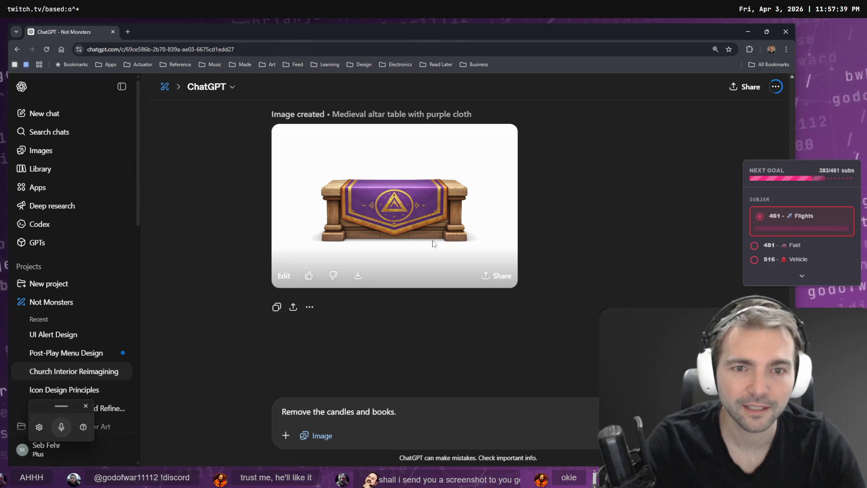
click(431, 247)
right_click(430, 251)
click(473, 294)
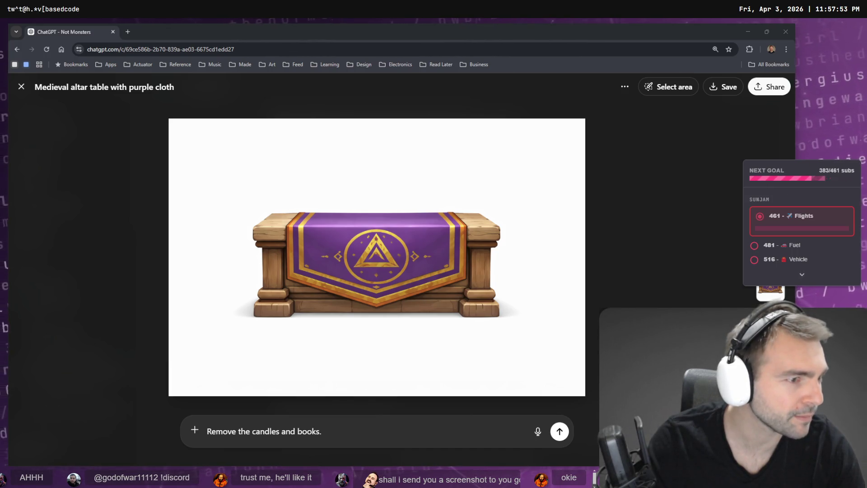
key(alt+Tab)
Paste the candle-free altar image onto the tldraw board right of the asset grid.
scroll(449, 226, down, 5)
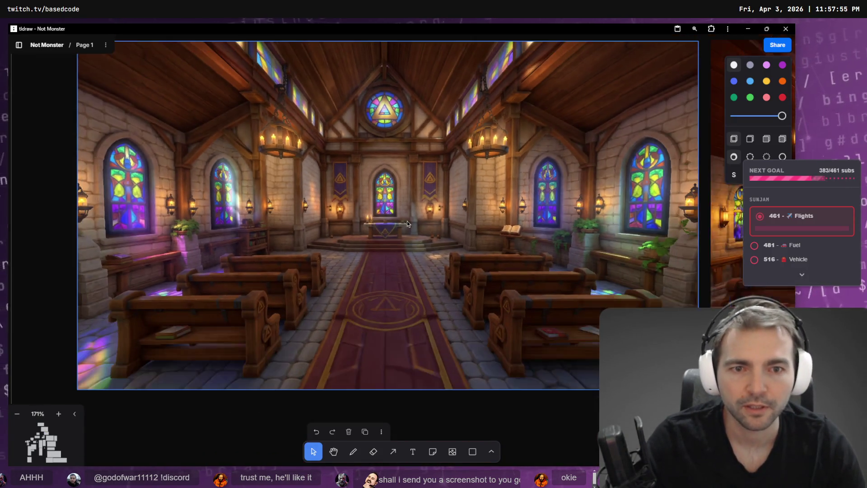
scroll(449, 226, down, 5)
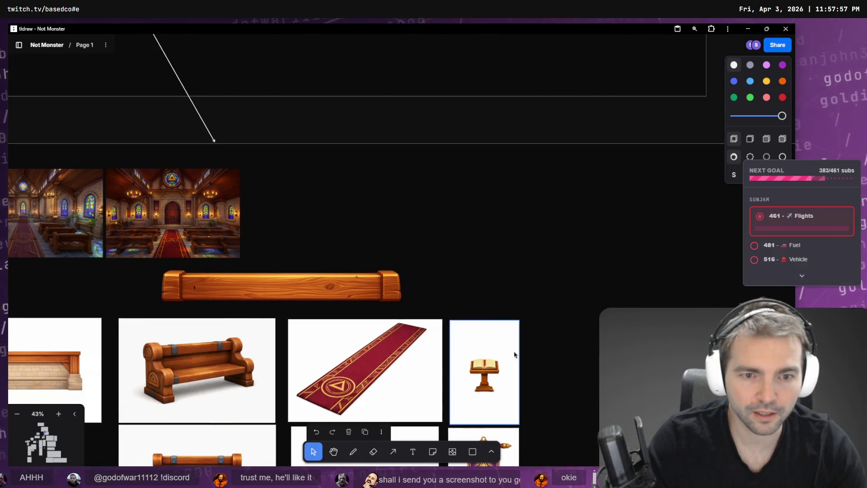
drag(558, 388, 506, 318)
key(ctrl+v)
mouse_move(401, 250)
mouse_down()
mouse_move(720, 325)
mouse_move(614, 301)
mouse_move(616, 315)
mouse_up()
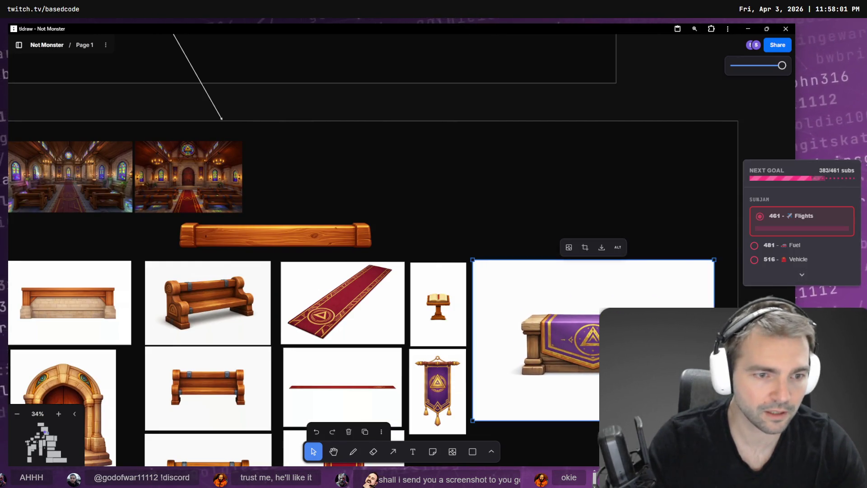
Resize the altar image to match the chapel assets and place it beside the banner.
drag(714, 420, 597, 341)
drag(533, 300, 540, 376)
scroll(542, 353, down, 5)
scroll(587, 307, left, 3)
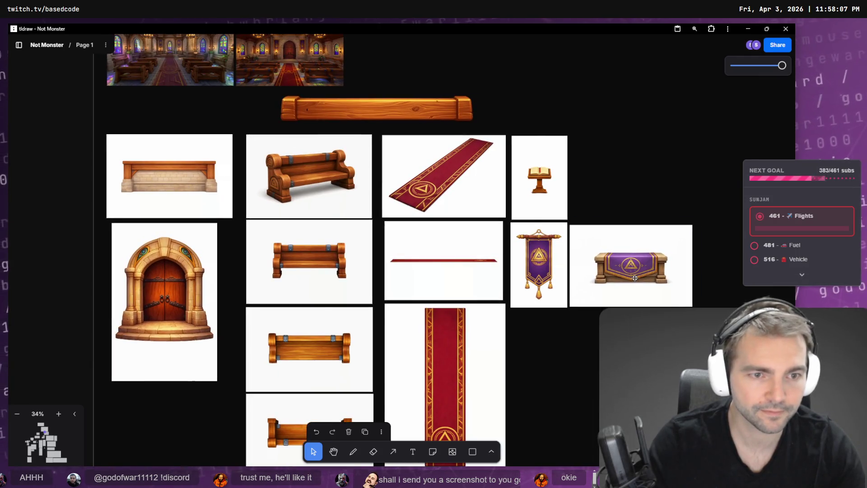
drag(639, 277, 636, 277)
drag(691, 304, 697, 307)
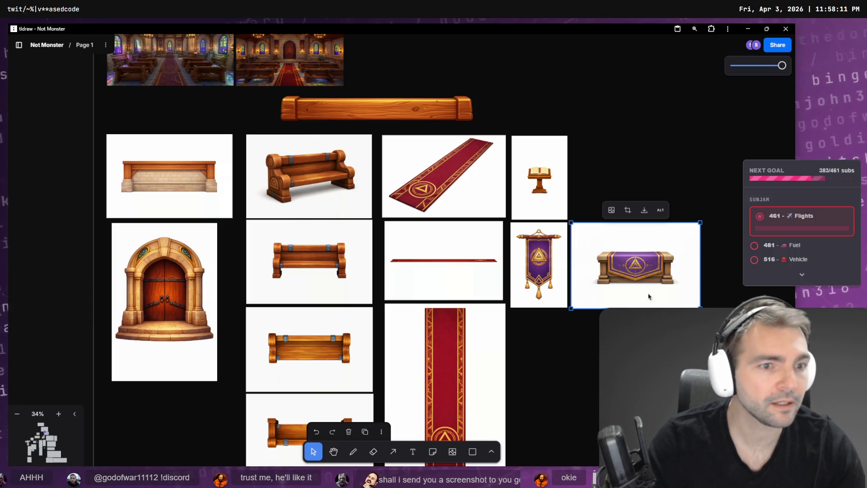
key(alt+Tab)
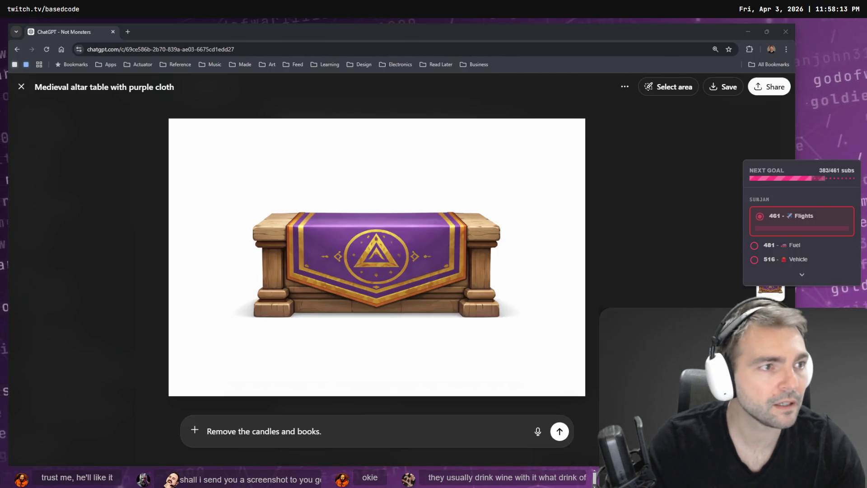
Replace the earlier request with 'Generate a candle holder from this picture on its own with nothing else.' and send it.
key(Escape)
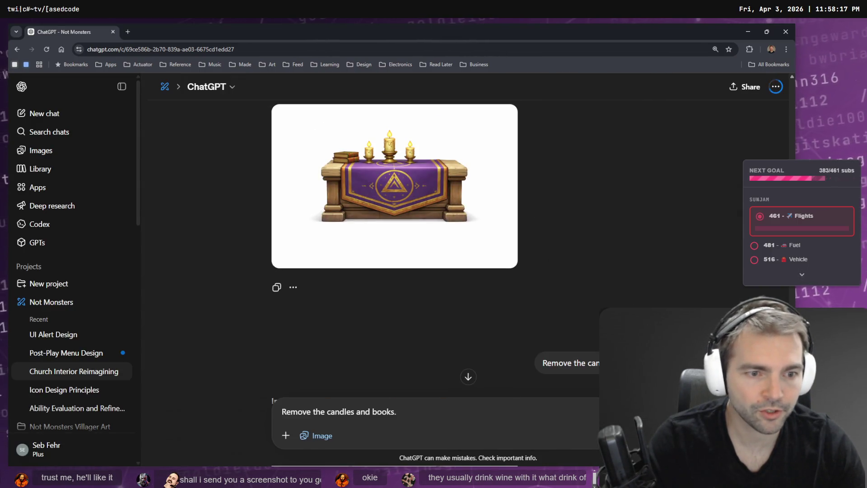
click(396, 342)
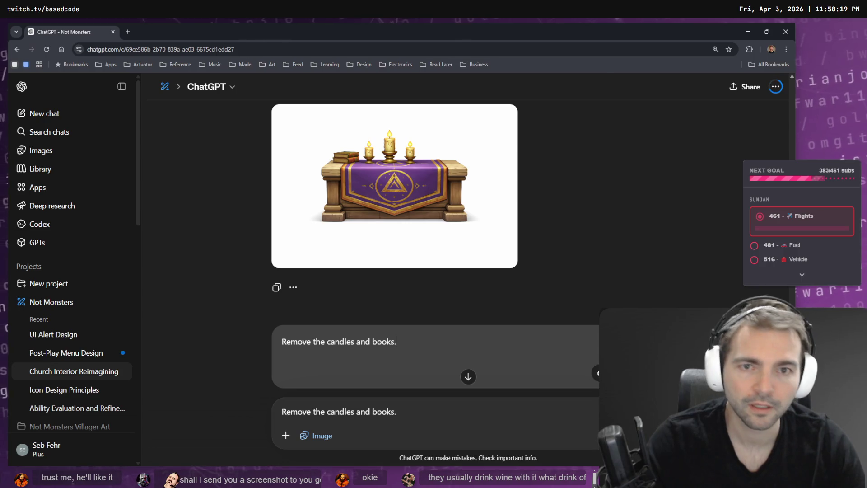
key(ctrl+a)
text(Ge)
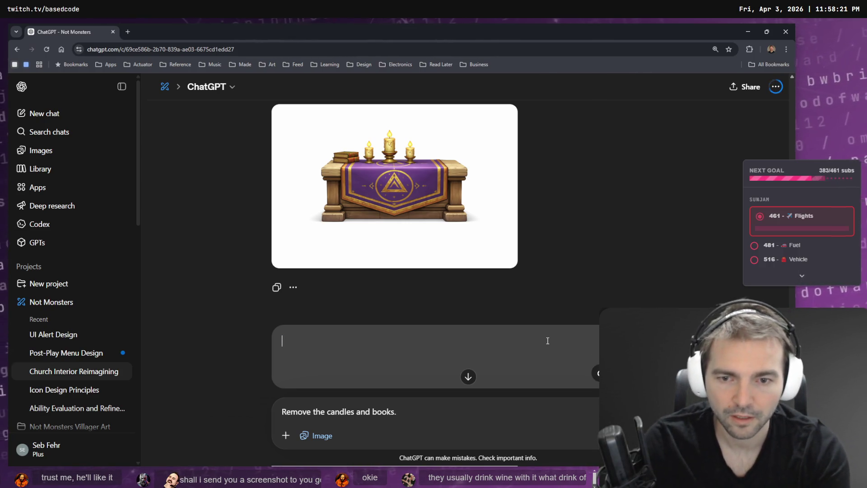
text(te teh ca)
key(BackSpace)
key(BackSpace)
key(BackSpace)
text(the)
key(super+h)
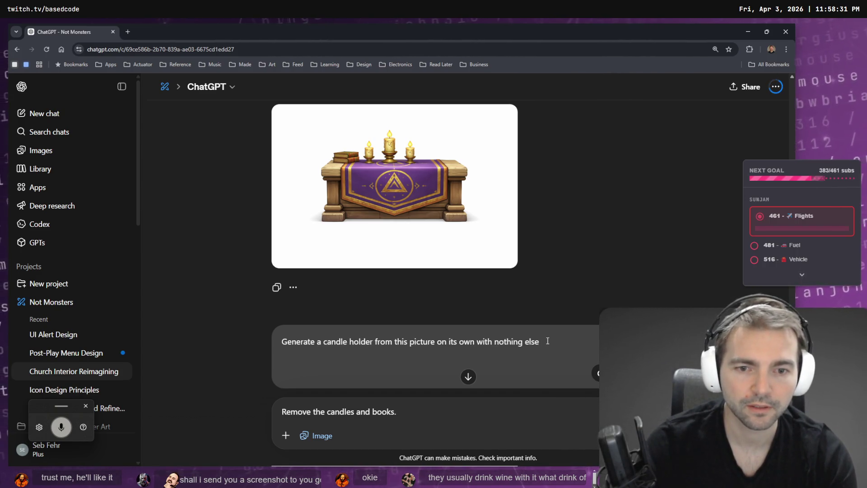
key(Return)
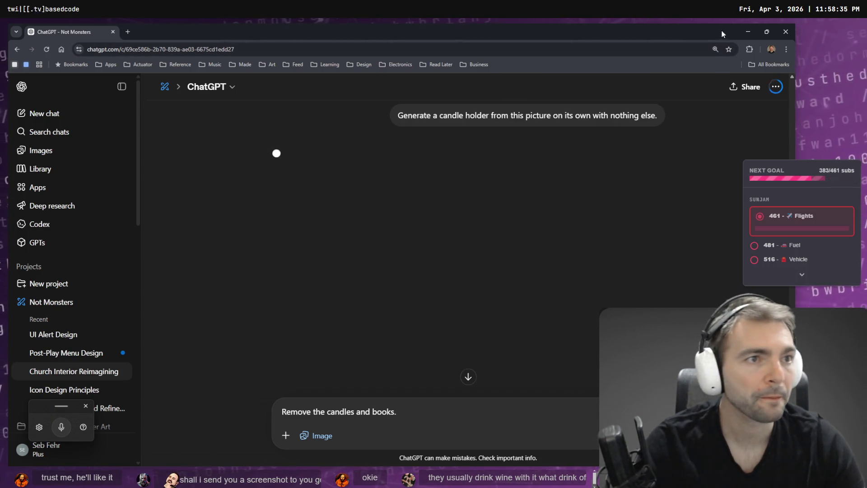
click(747, 31)
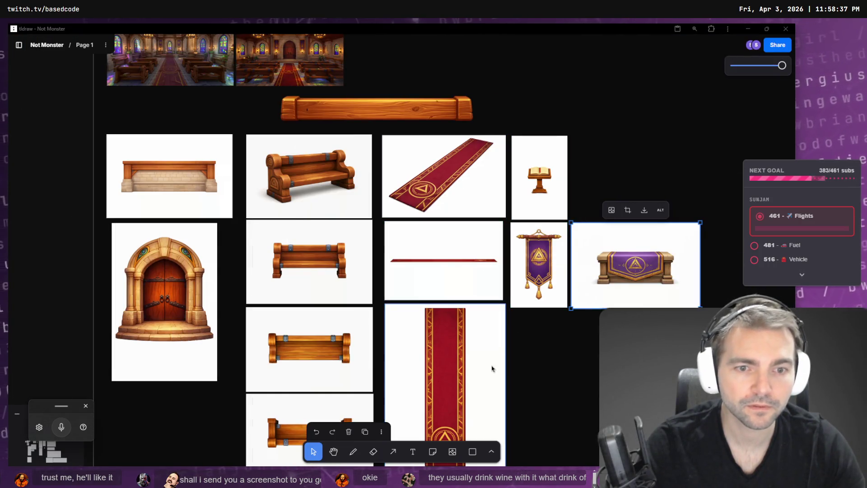
Resume the game and run the character up the red-carpet aisle toward the altar.
scroll(492, 368, down, 3)
scroll(486, 257, up, 3)
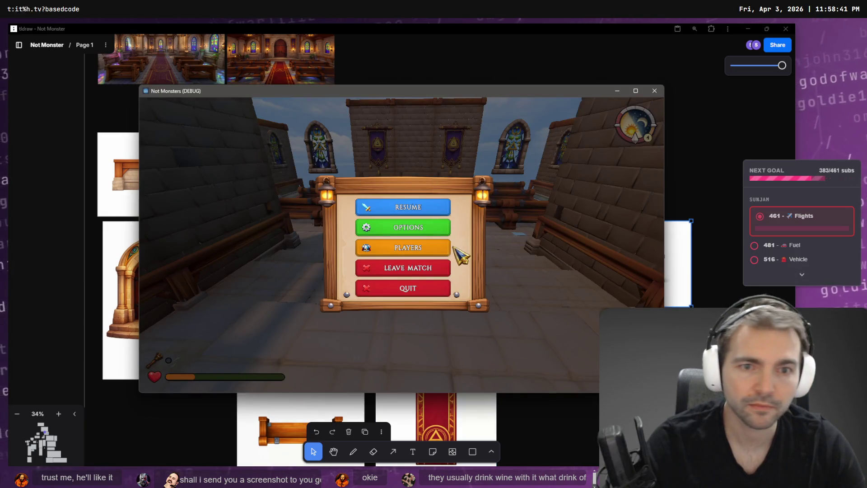
click(402, 207)
key(w)
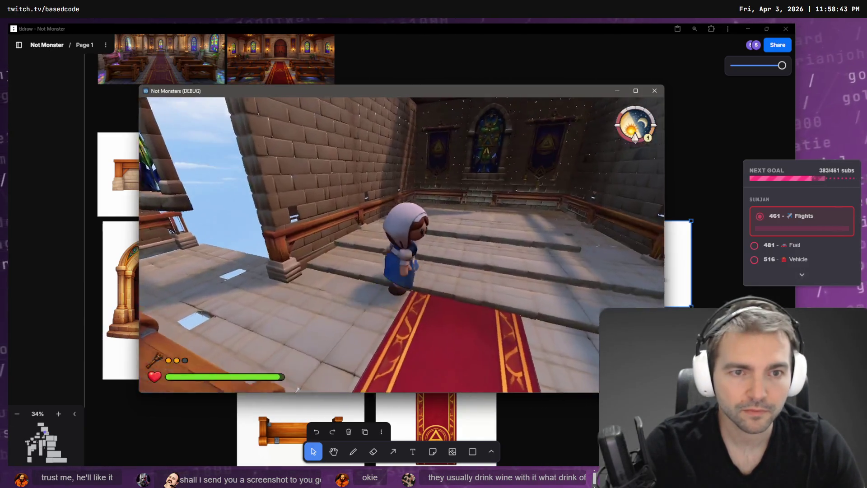
key(w)
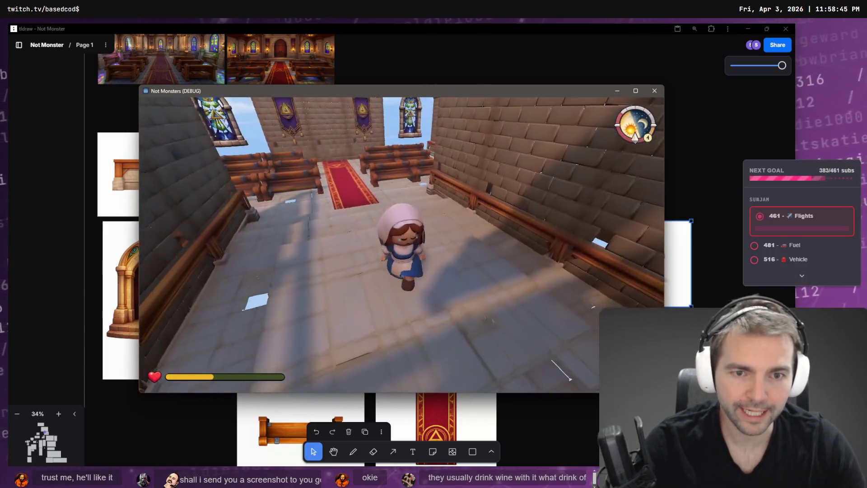
key(w)
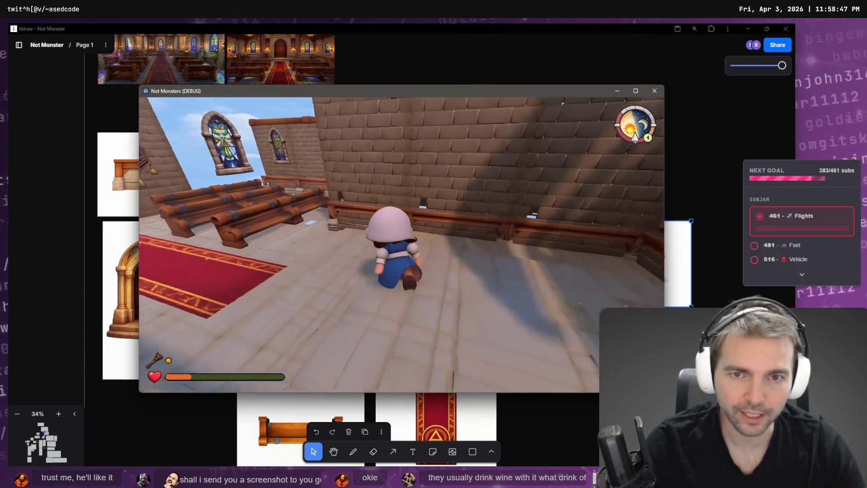
key(w)
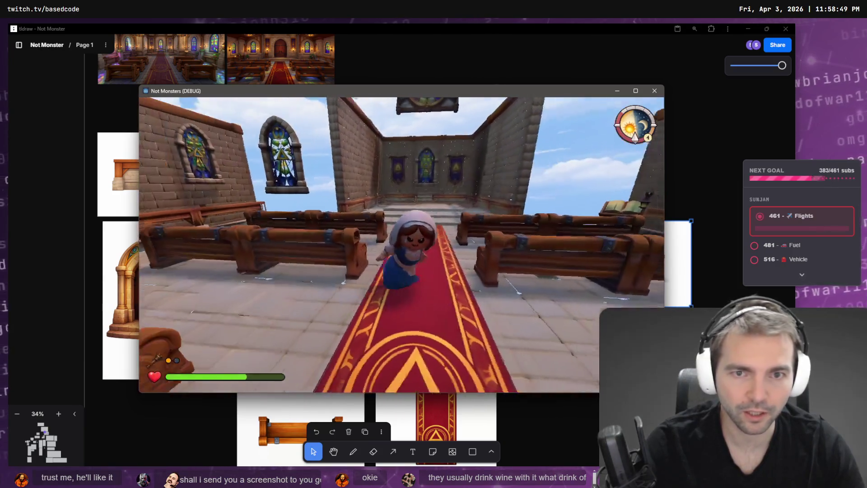
key(w)
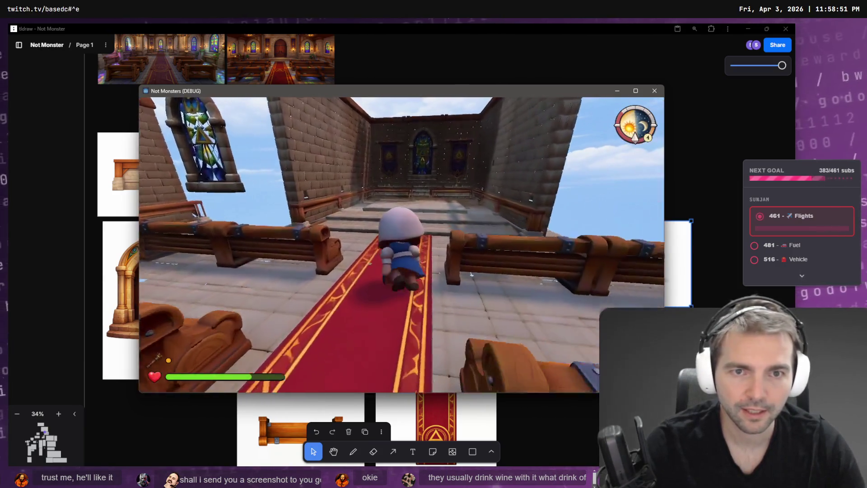
key(w)
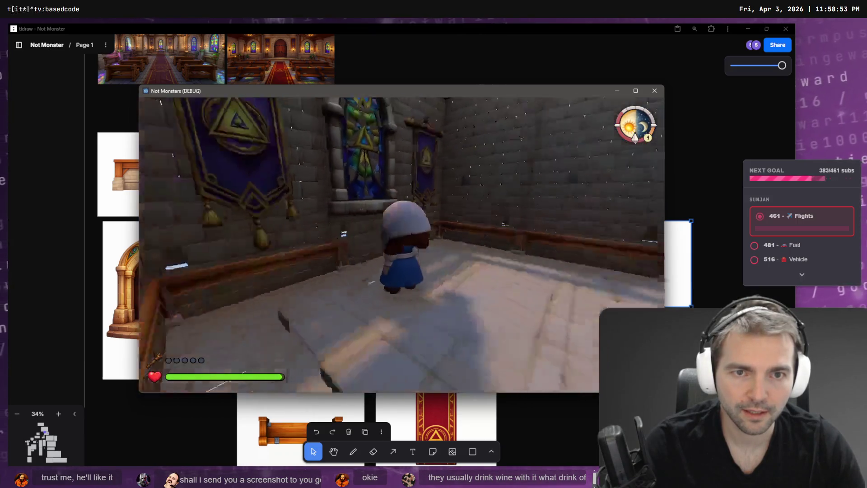
key(w)
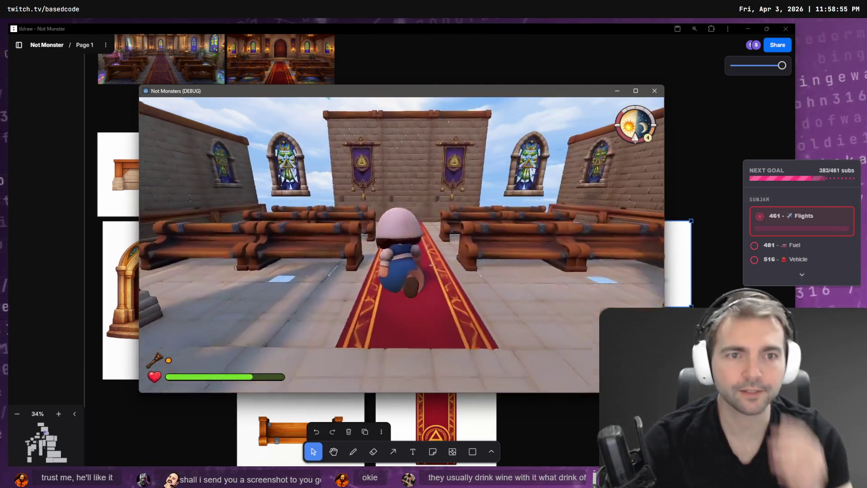
Run back down the aisle to the back wall, then up the carpet to the altar steps.
key(s)
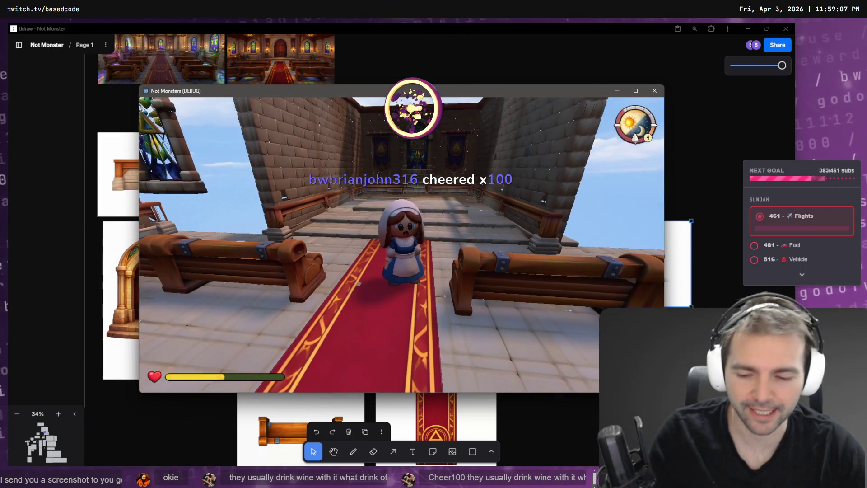
key(s)
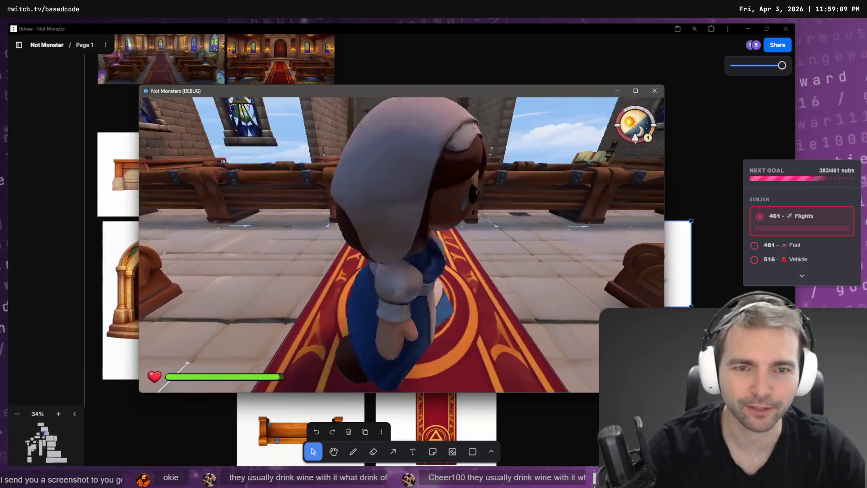
key(w)
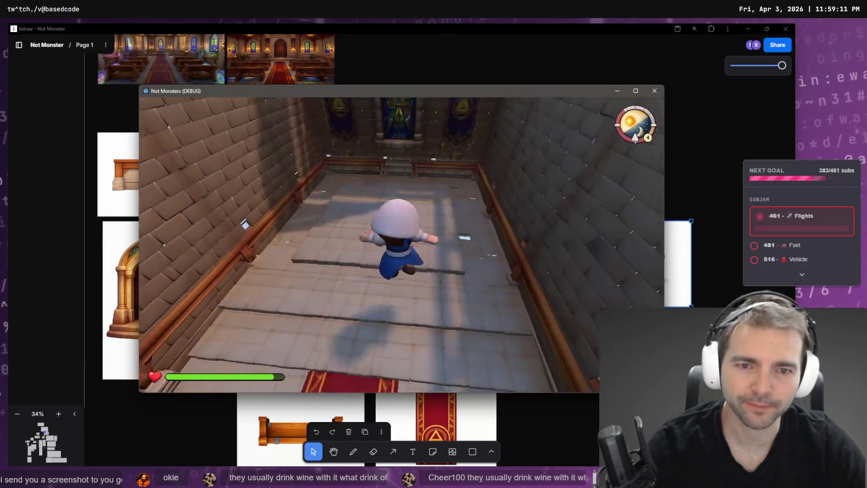
key(d)
key(w)
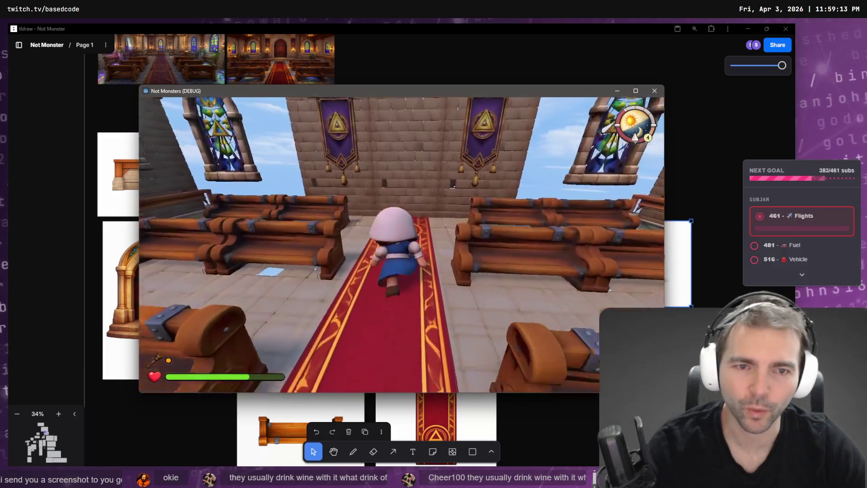
key(w)
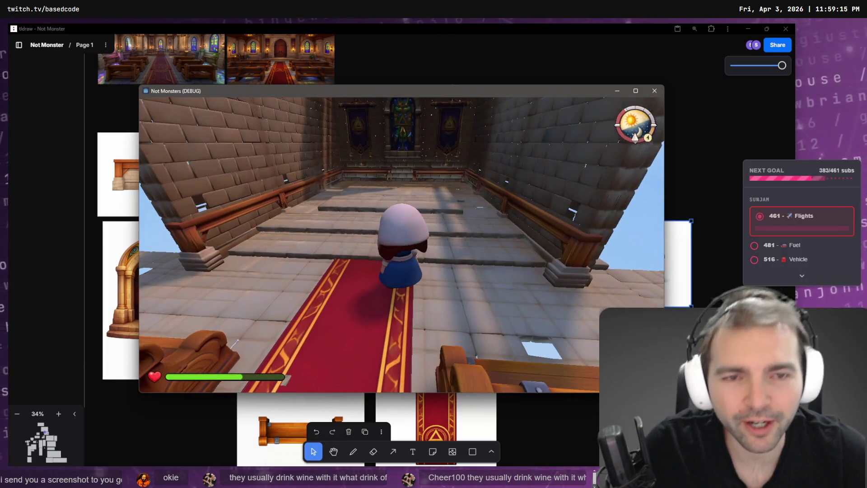
key(w)
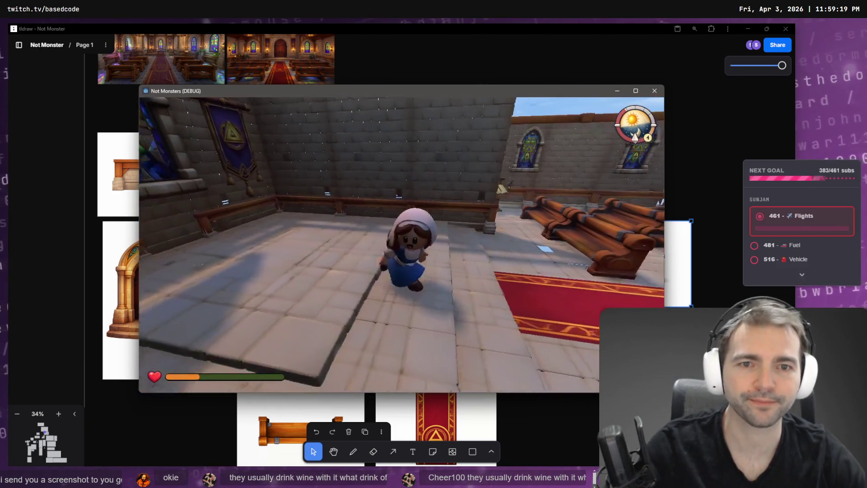
key(w)
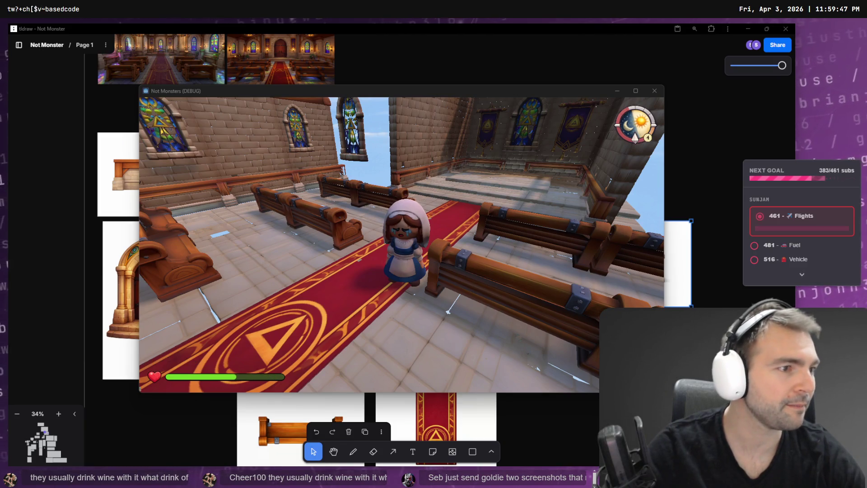
key(alt+Tab)
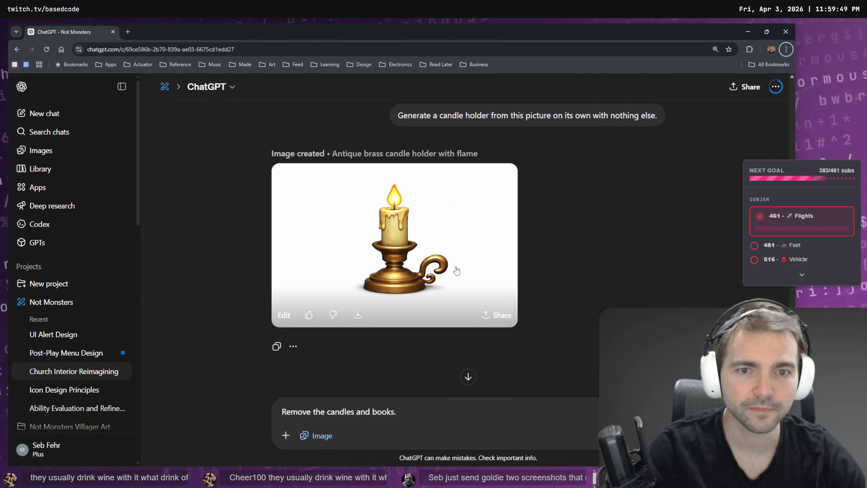
Send ChatGPT the prompt 'remove the candle from this holder' in place of the leftover text.
key(ctrl+a)
key(BackSpace)
key(super+h)
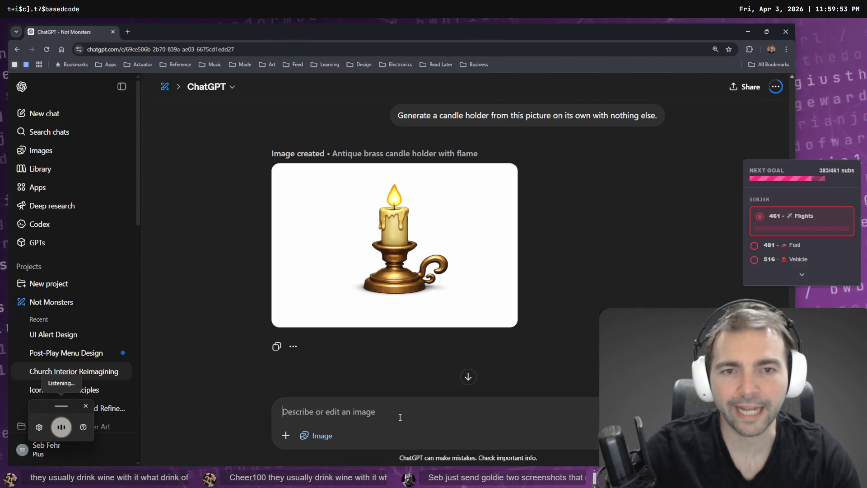
text(remove the candle from this and just have the candle)
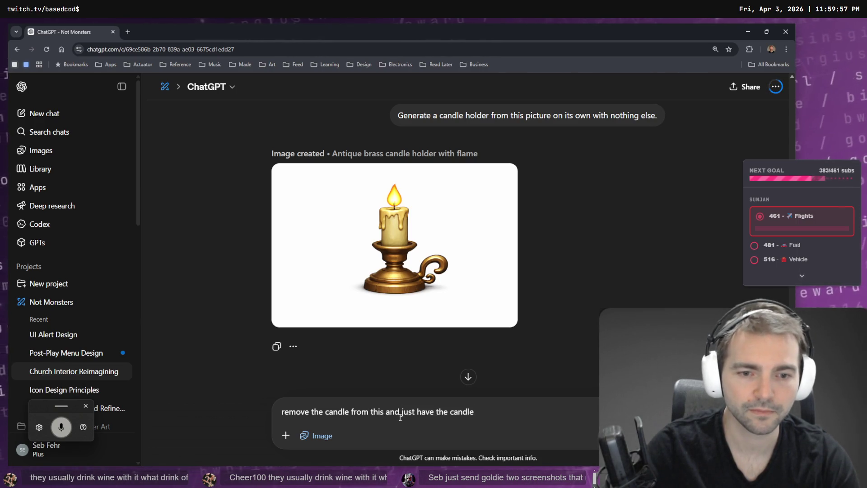
key(BackSpace)
key(BackSpace)
text(holder.)
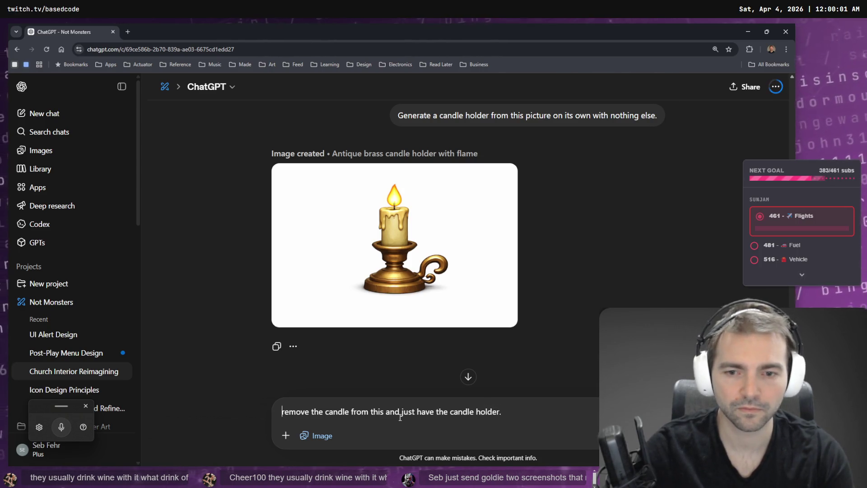
key(Return)
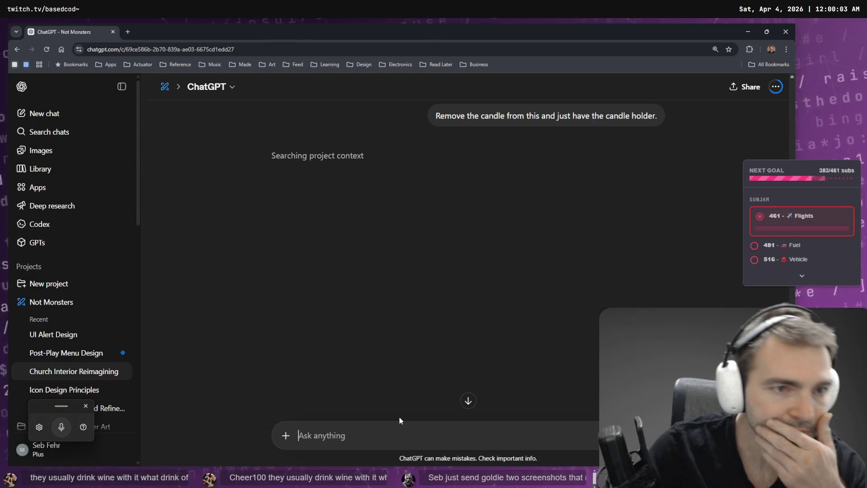
Return to the game and run up the red-carpet aisle toward the altar.
scroll(504, 267, up, 5)
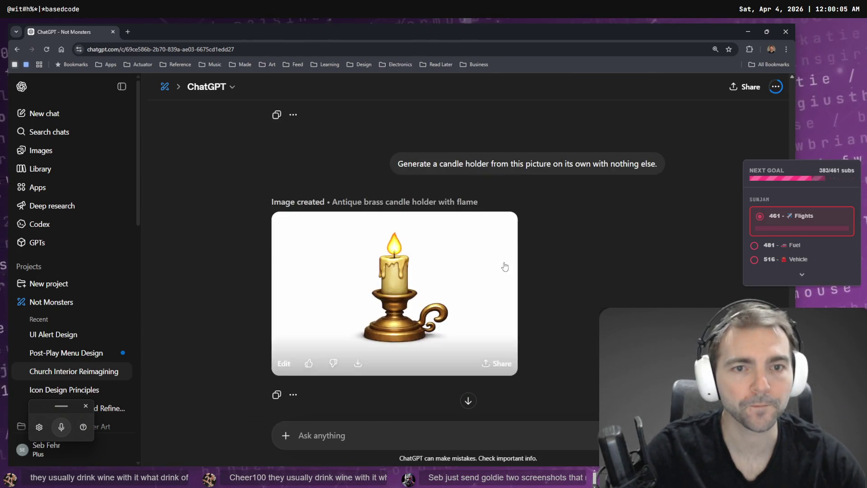
scroll(588, 256, up, 15)
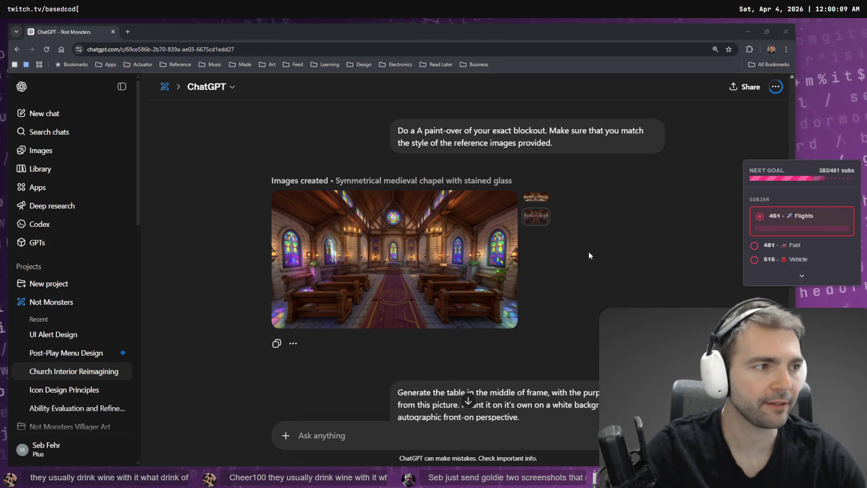
key(w)
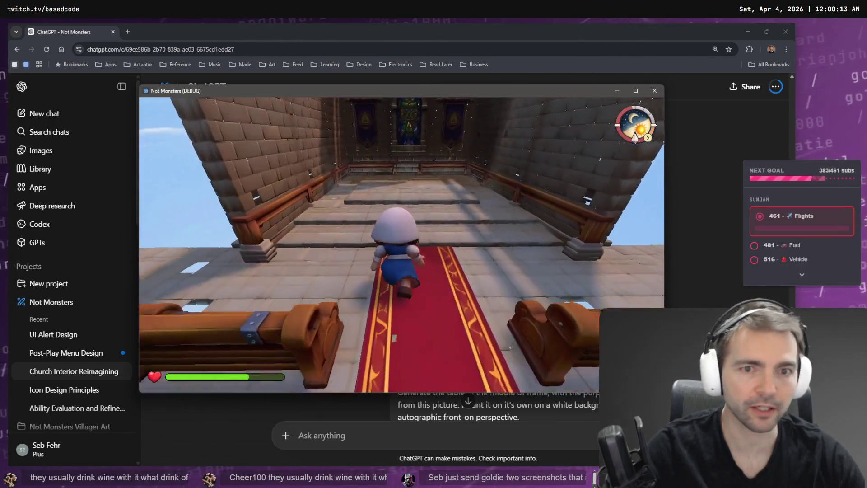
Walk and run the character up and down the chapel aisle past the pews onto the carpet.
key(s)
key(w)
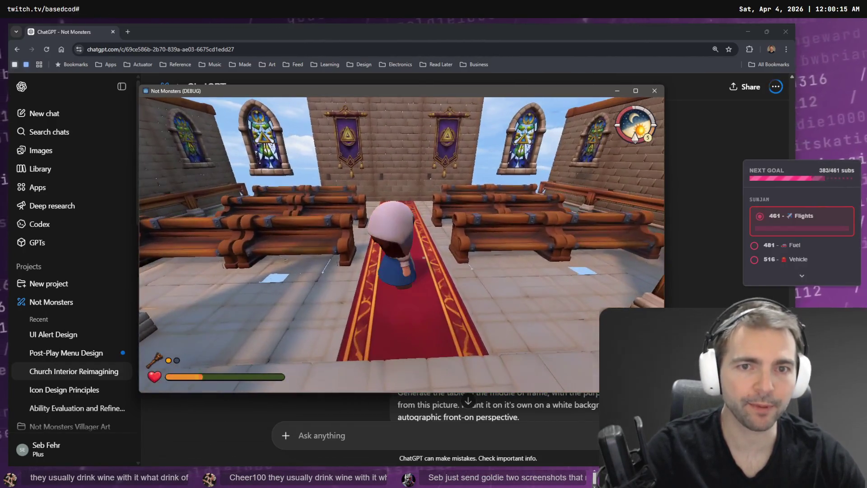
click(693, 261)
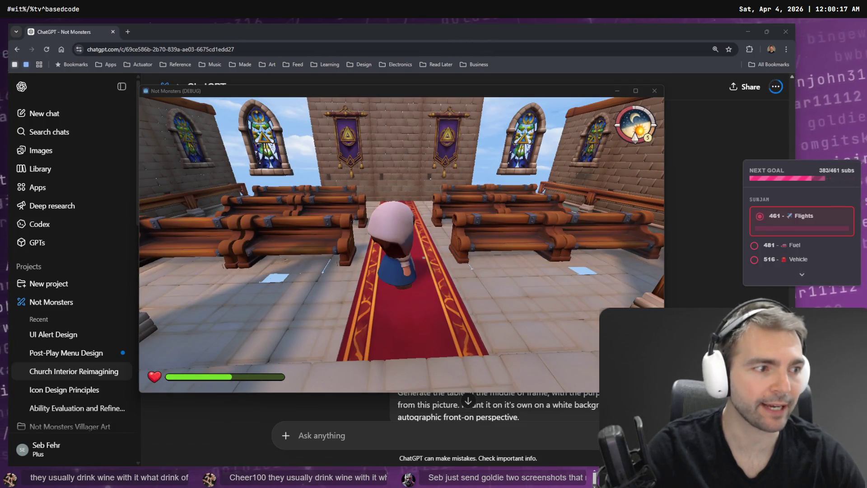
click(491, 181)
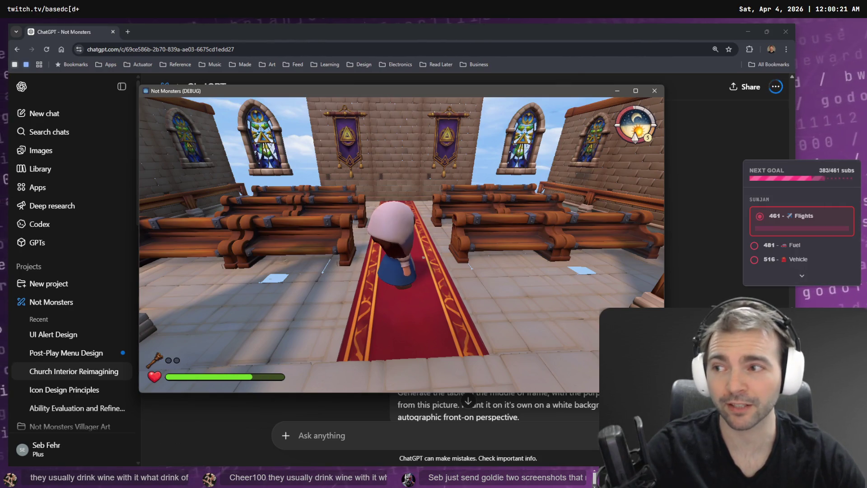
key(s)
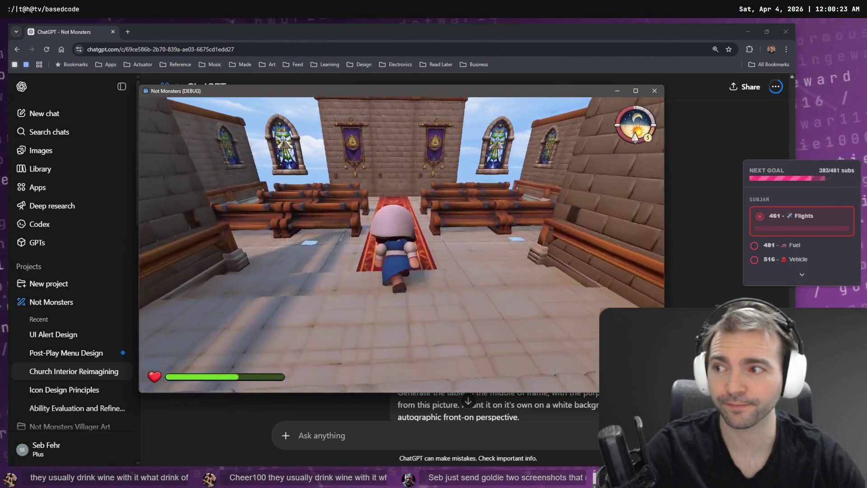
key(shift+w)
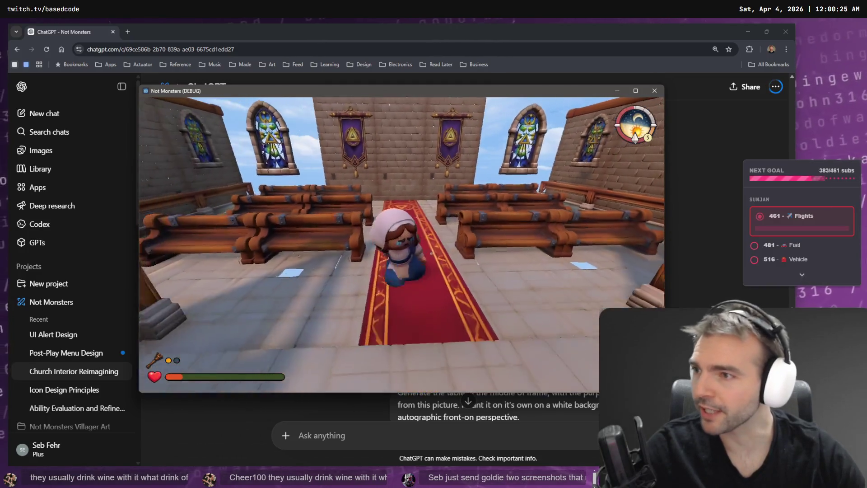
key(w)
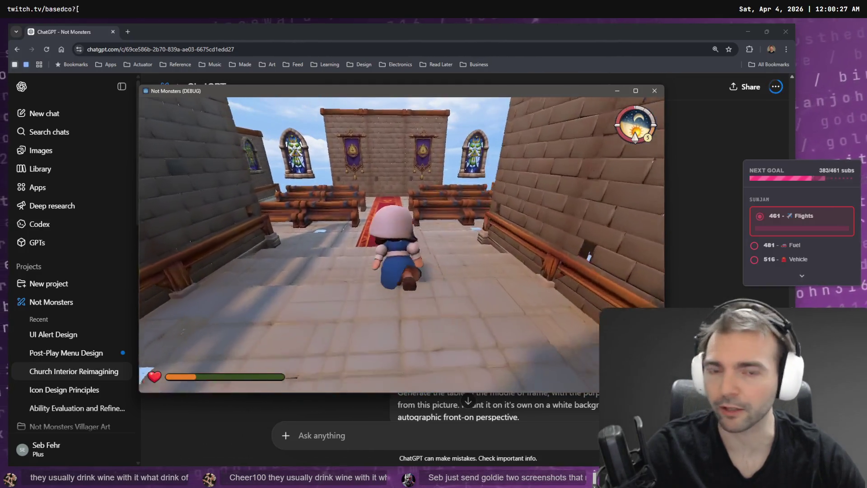
key(w)
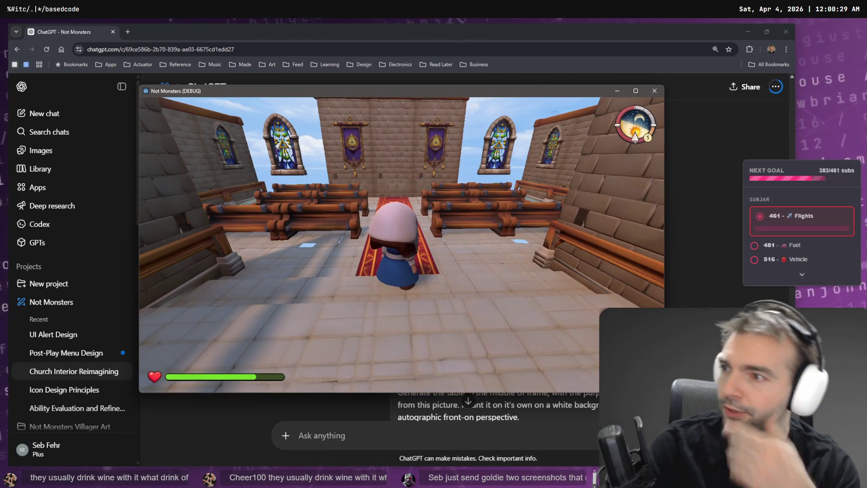
Equip and put away the character's tool, step left of the carpet, and pause the game.
key(1)
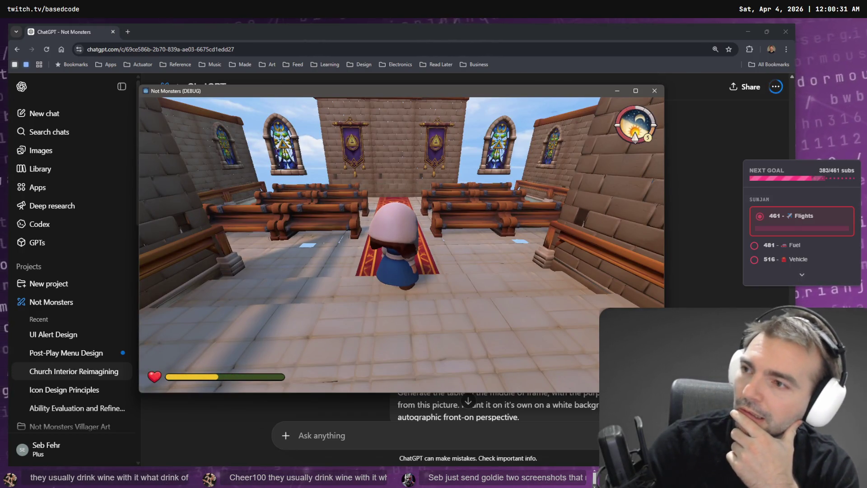
key(1)
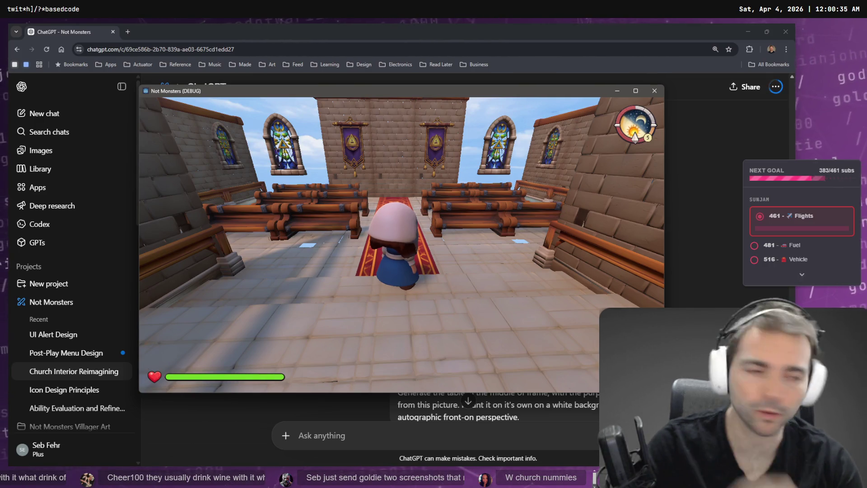
key(a)
key(Escape)
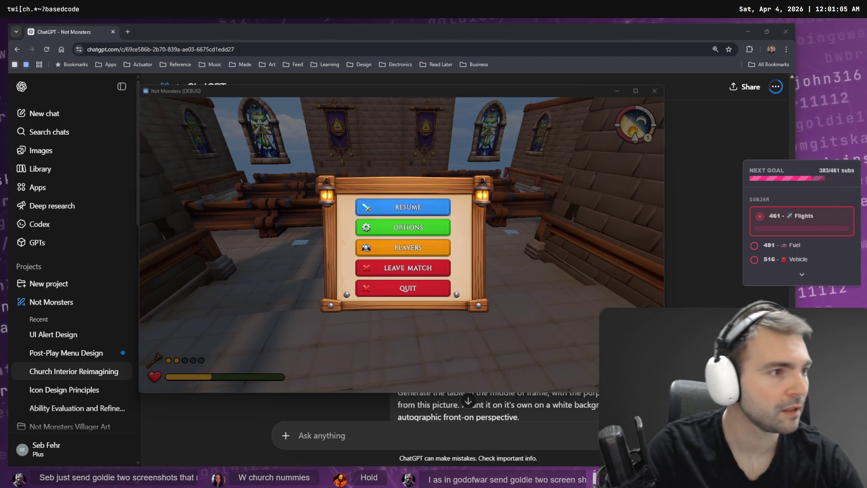
key(alt+Tab)
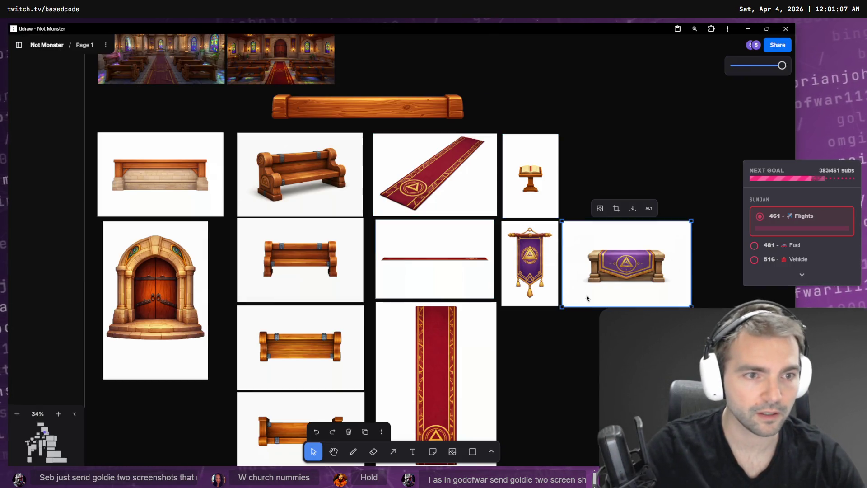
Select the purple altar chest, lectern and left church render images on the board.
click(593, 276)
click(554, 190)
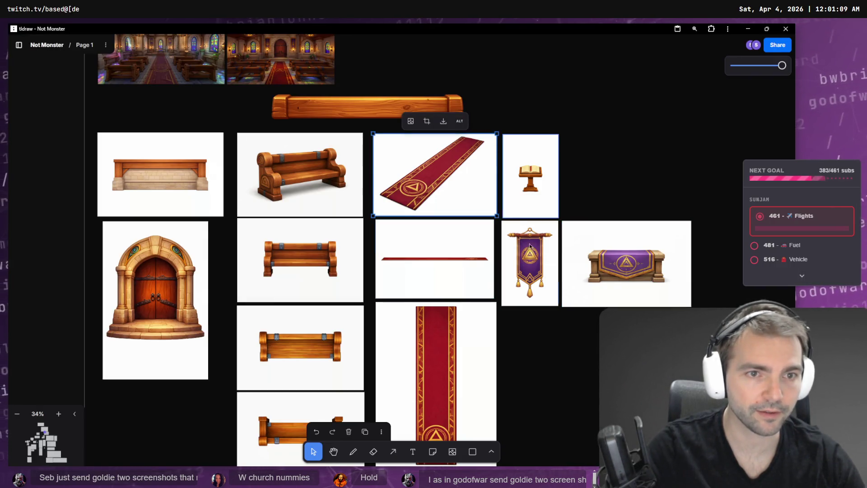
click(624, 262)
scroll(407, 226, up, 5)
scroll(406, 226, left, 3)
Select the church interior render and zoom in and out to inspect it.
click(256, 203)
scroll(255, 203, up, 10)
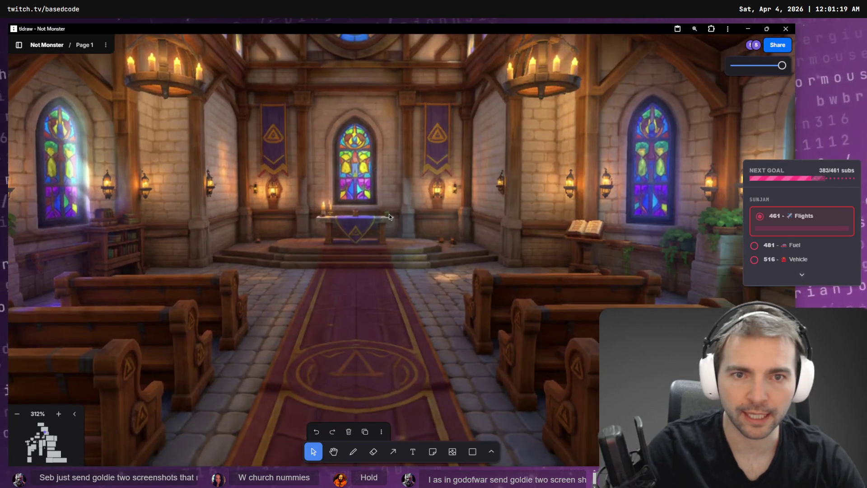
scroll(389, 214, down, 5)
scroll(323, 210, up, 3)
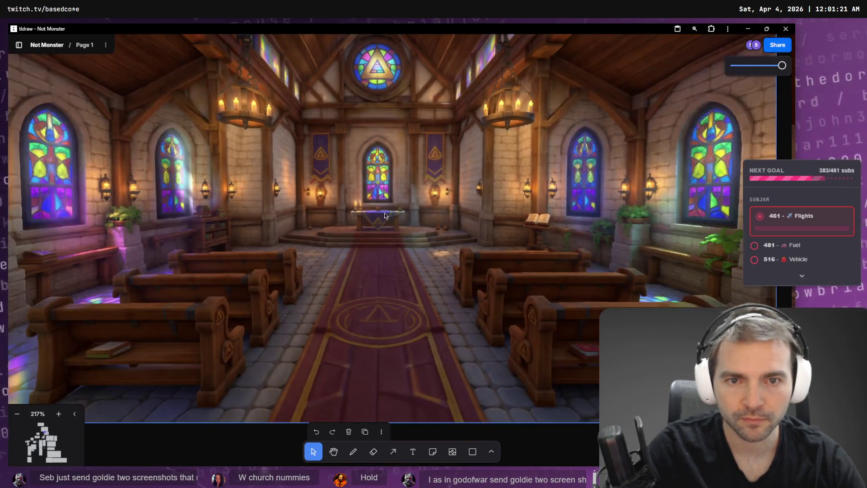
scroll(383, 215, down, 3)
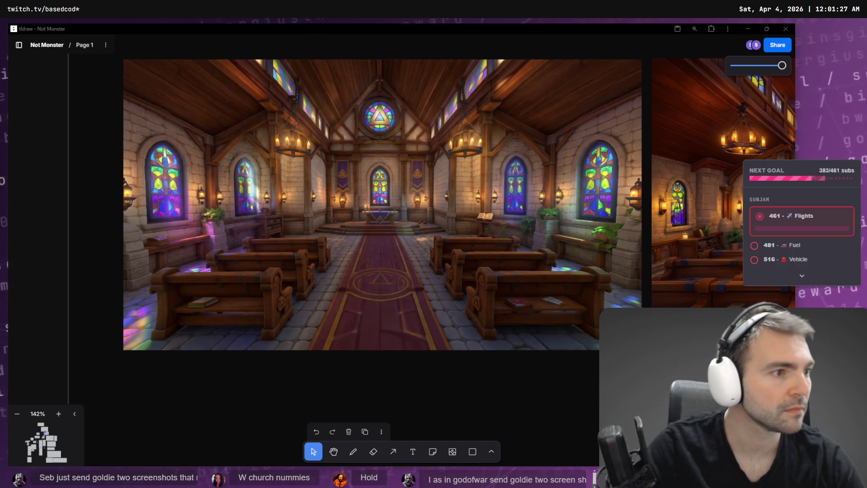
Browse the chat's chapel interior image, then view the altar with purple cloth image before closing it.
key(alt+Tab)
scroll(630, 276, down, 10)
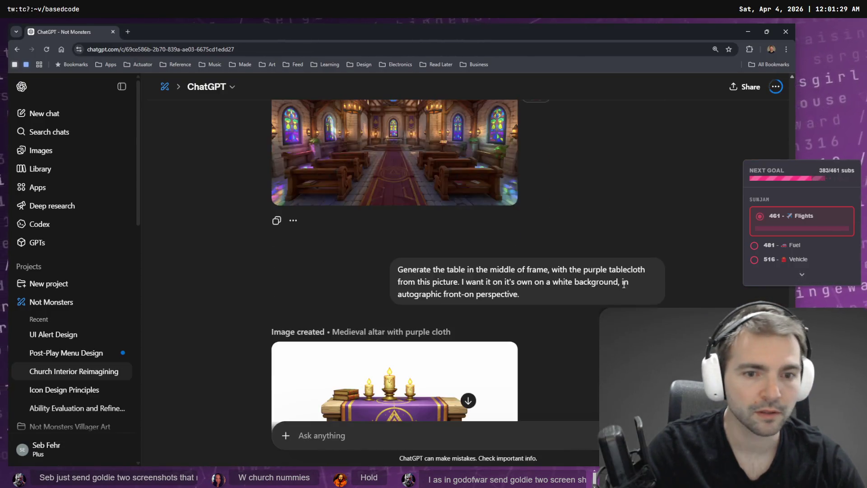
scroll(630, 276, up, 4)
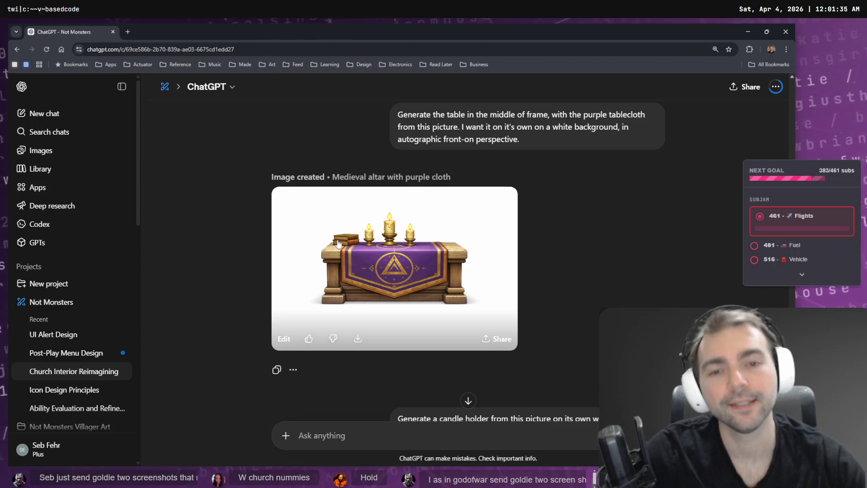
scroll(611, 244, up, 10)
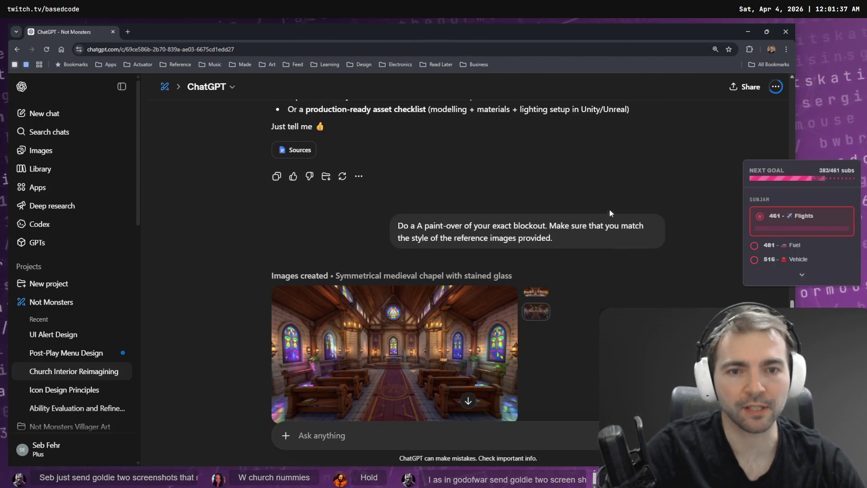
scroll(325, 283, down, 1)
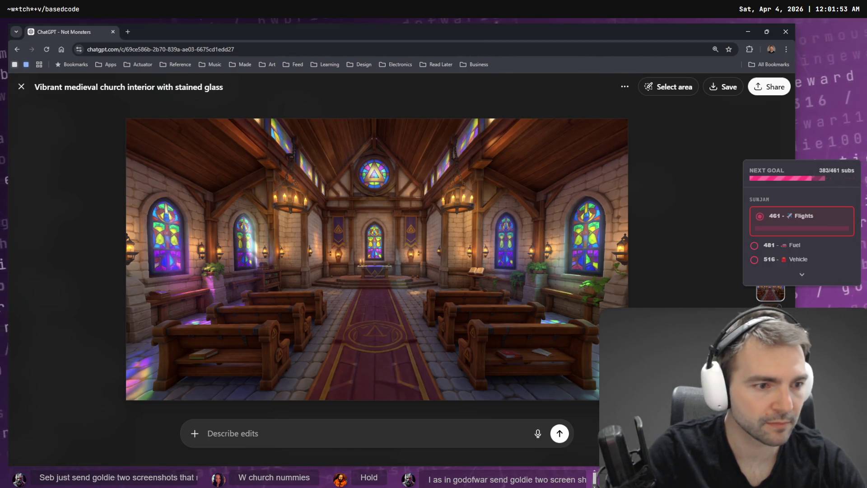
key(Right)
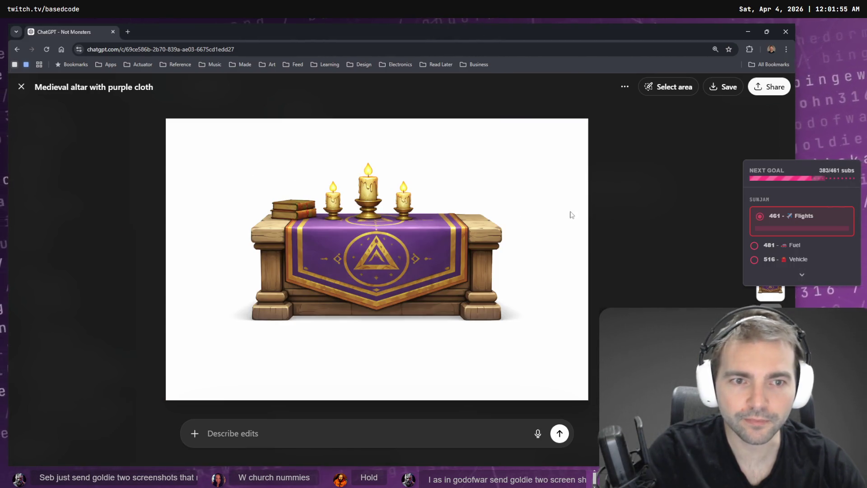
key(Escape)
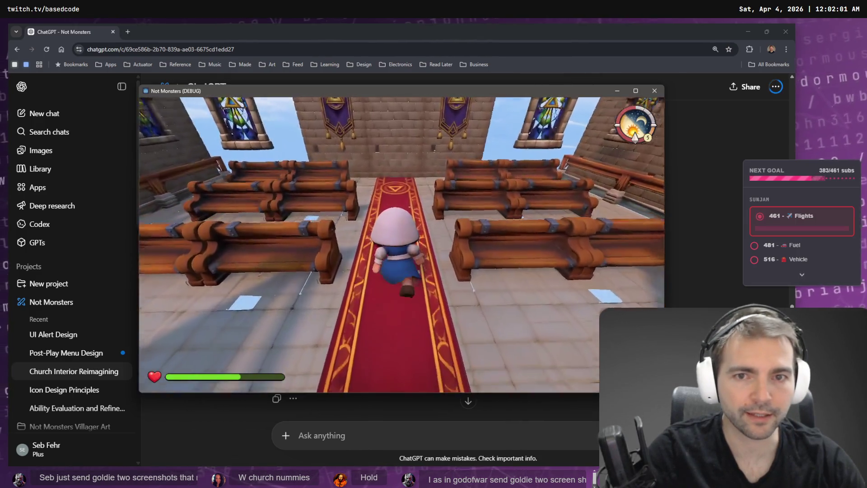
Walk the character up the red aisle to the altar and around the pews, then pause the game.
key(w)
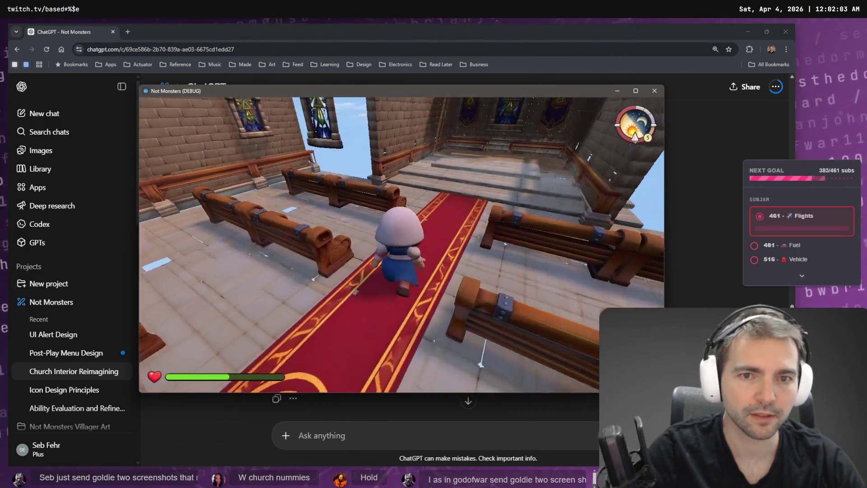
key(space)
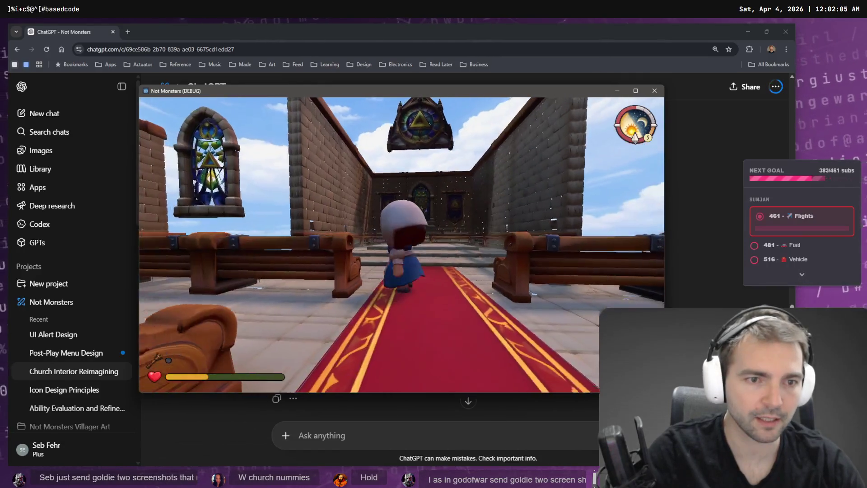
key(a)
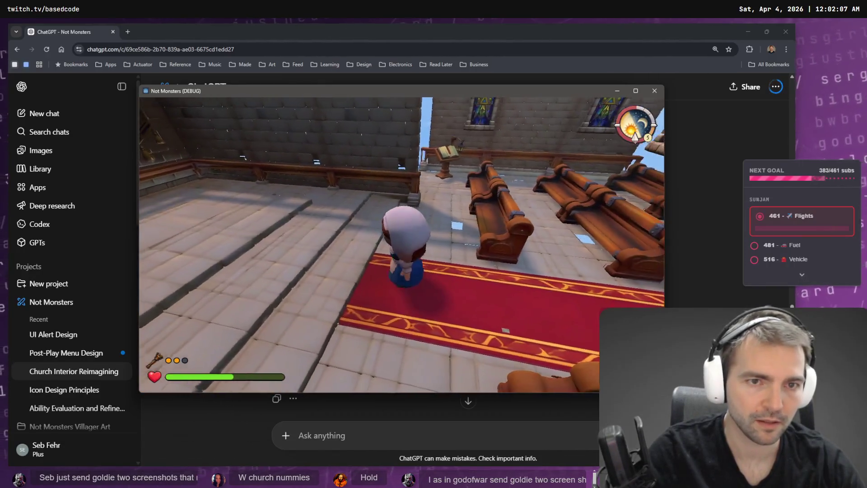
key(space)
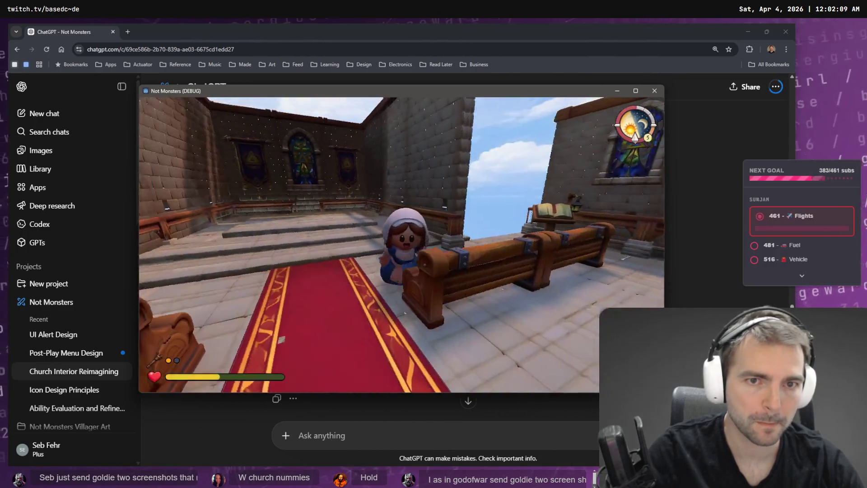
key(w)
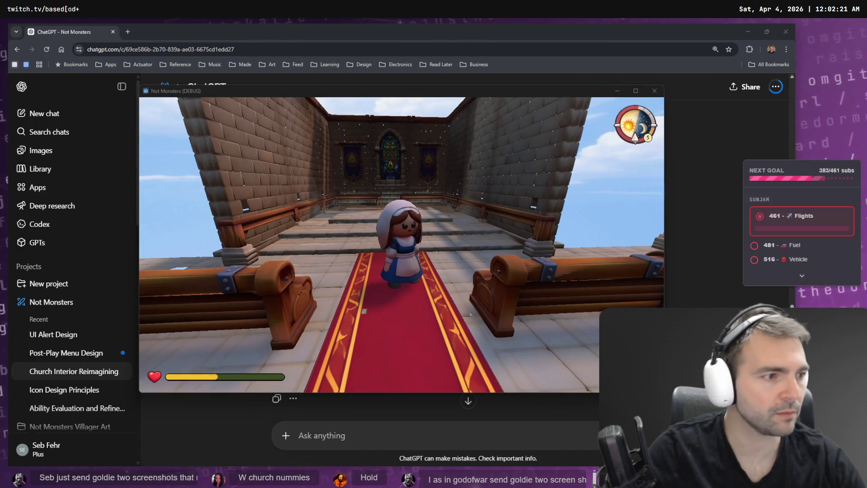
key(Escape)
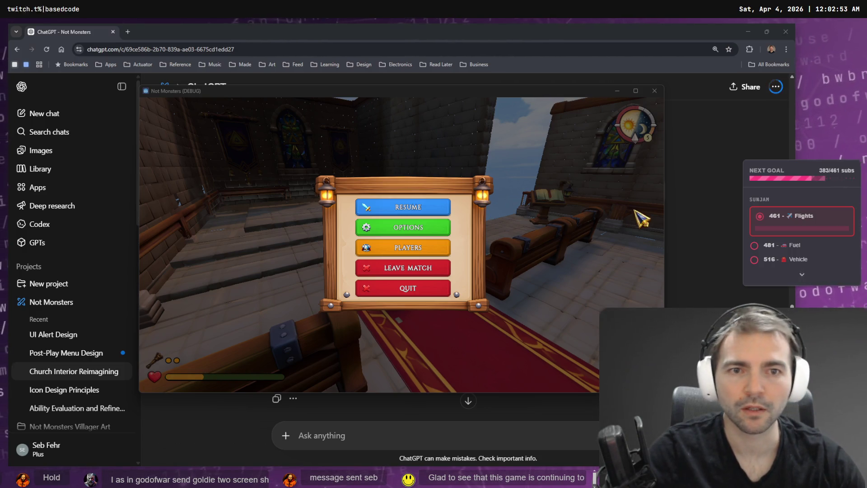
click(709, 199)
Scroll to the brass candle holder image and view it at full size.
scroll(617, 249, down, 10)
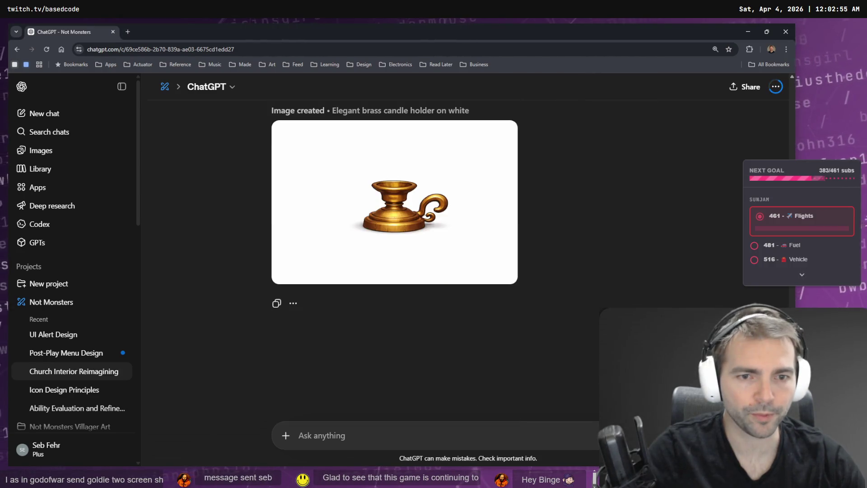
scroll(617, 249, up, 7)
scroll(468, 262, down, 7)
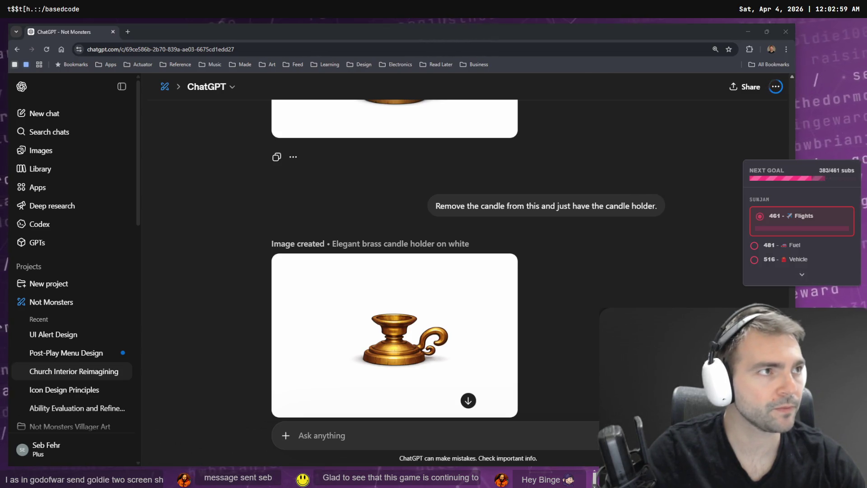
mouse_move(409, 356)
scroll(409, 355, down, 2)
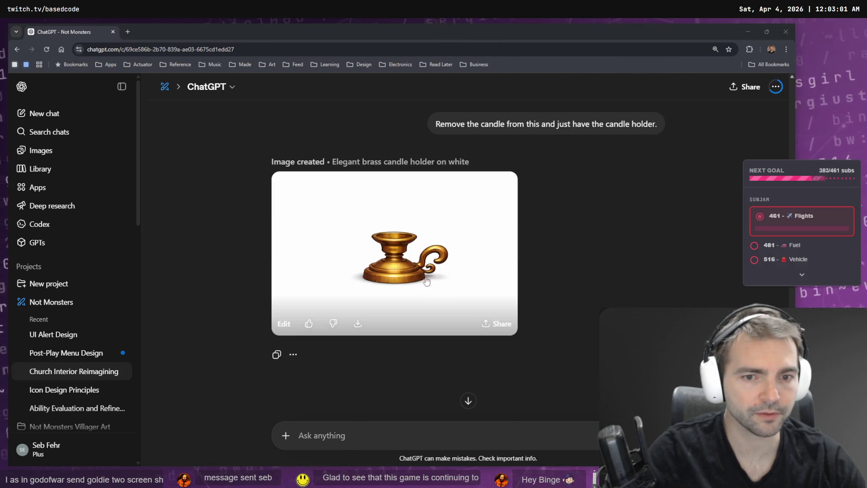
click(467, 271)
right_click(468, 271)
click(497, 300)
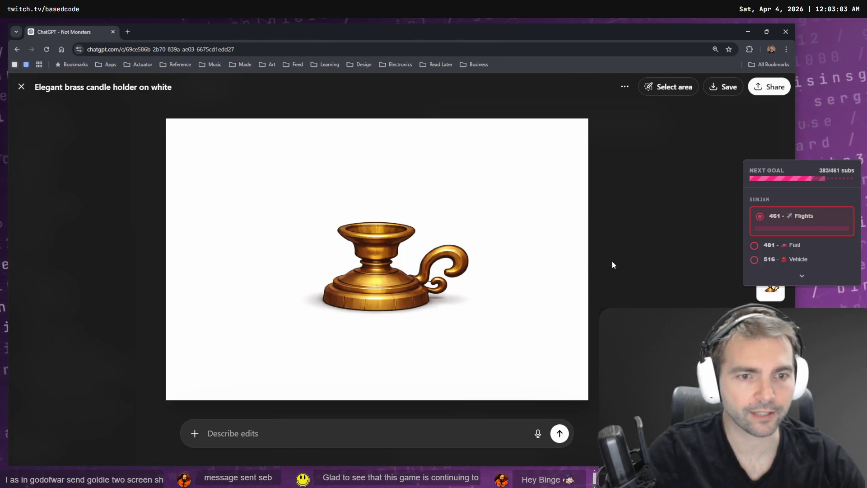
key(Escape)
Reopen the candle-free candle holder image at full size, then close it.
click(499, 261)
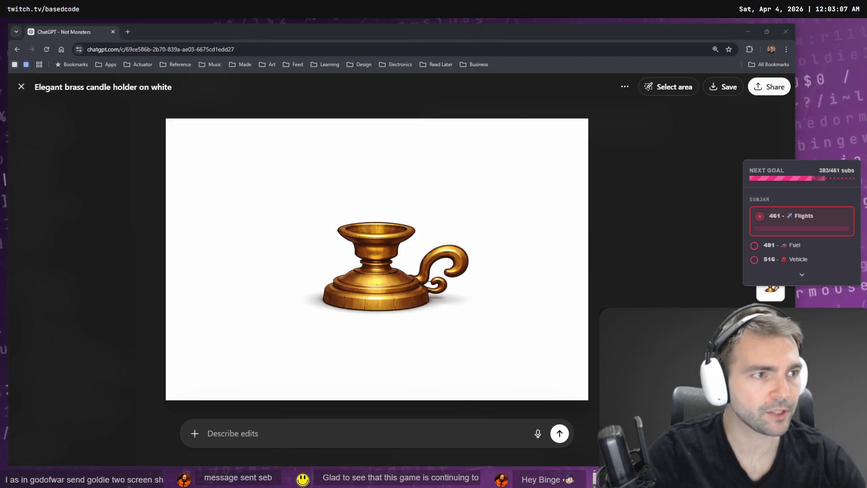
click(622, 147)
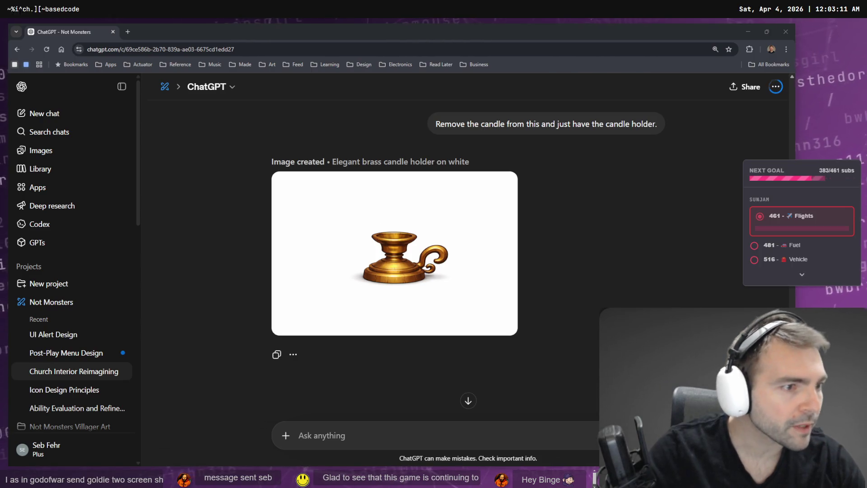
key(alt+Tab)
scroll(496, 219, down, 5)
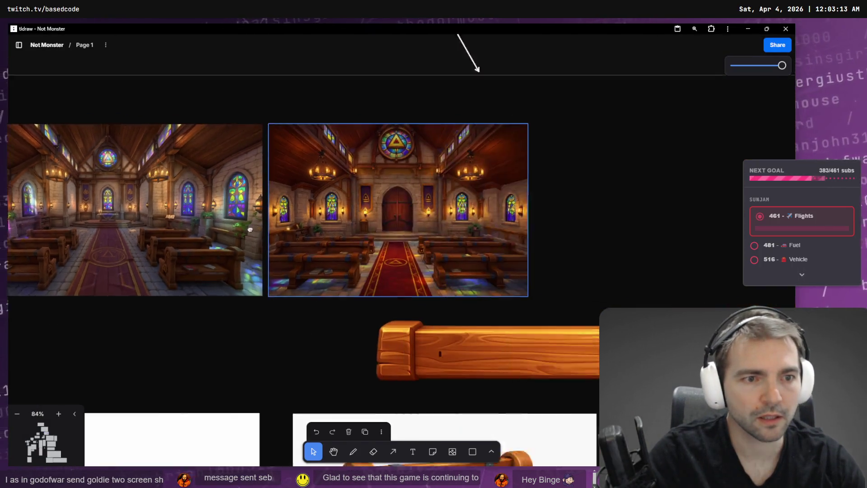
Paste the brass candlestick image and shrink it into a small tile beside the lectern.
scroll(495, 219, down, 5)
key(ctrl+v)
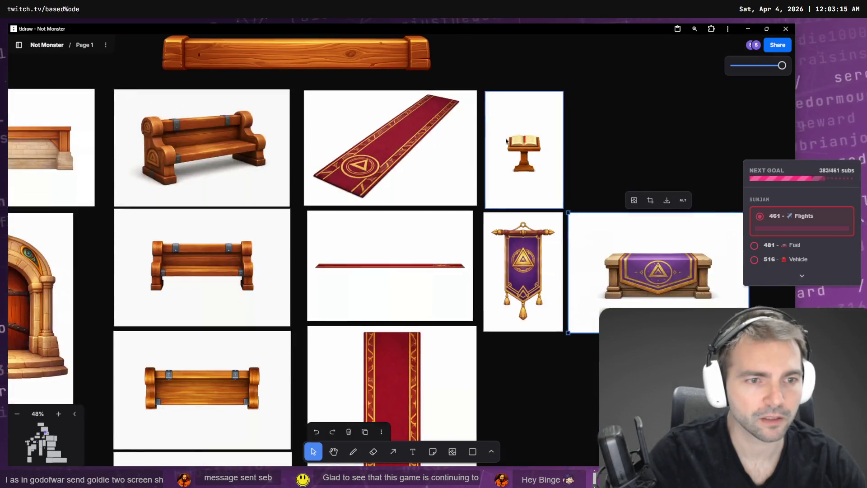
key(ctrl+v)
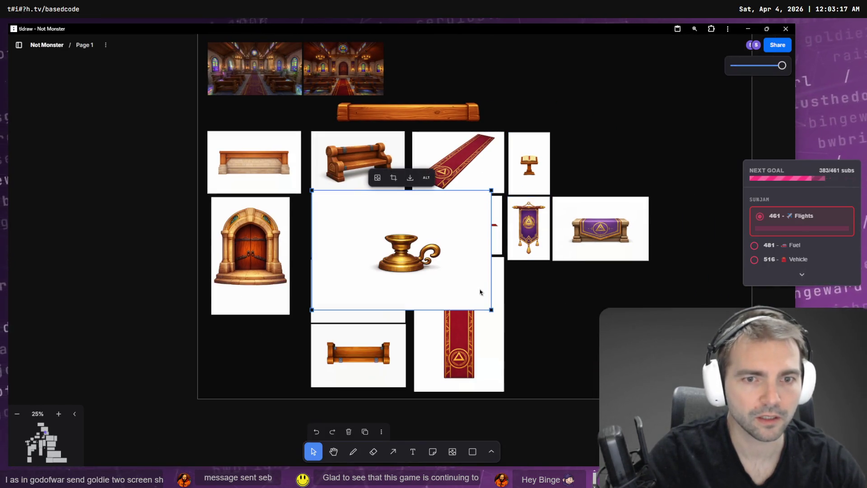
mouse_move(493, 311)
mouse_down()
mouse_move(357, 217)
mouse_move(456, 212)
mouse_move(581, 170)
mouse_move(579, 179)
mouse_up()
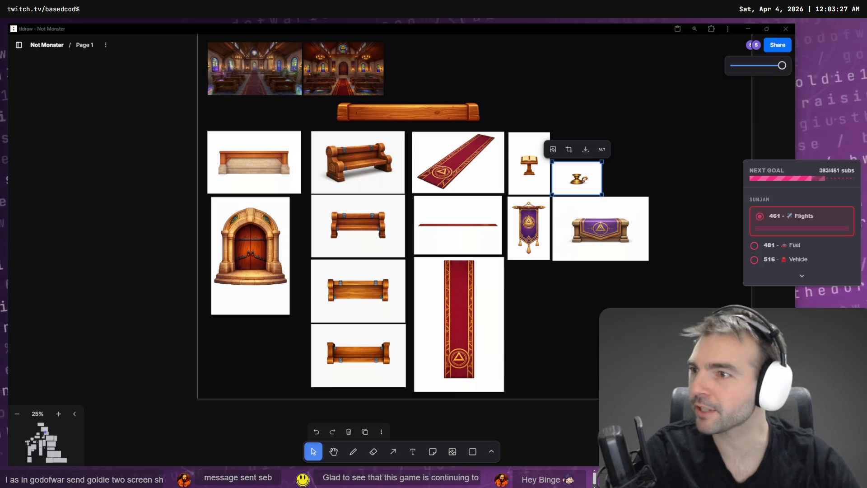
key(Escape)
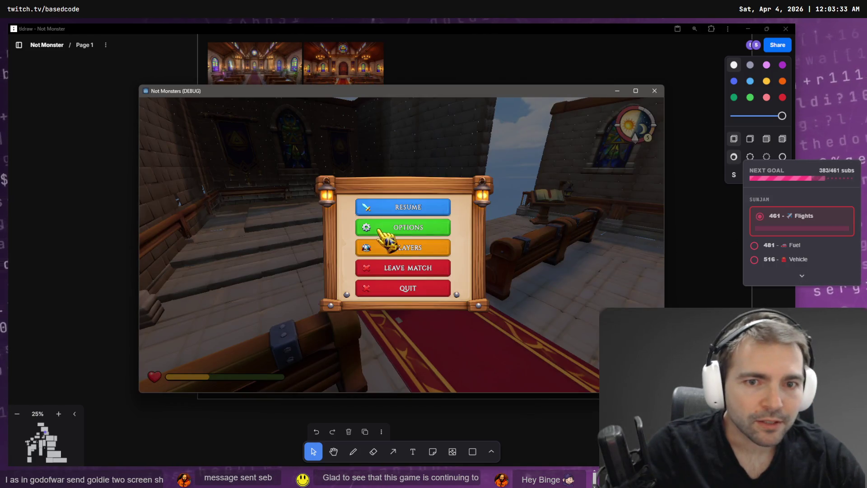
click(389, 229)
key(Escape)
key(Escape)
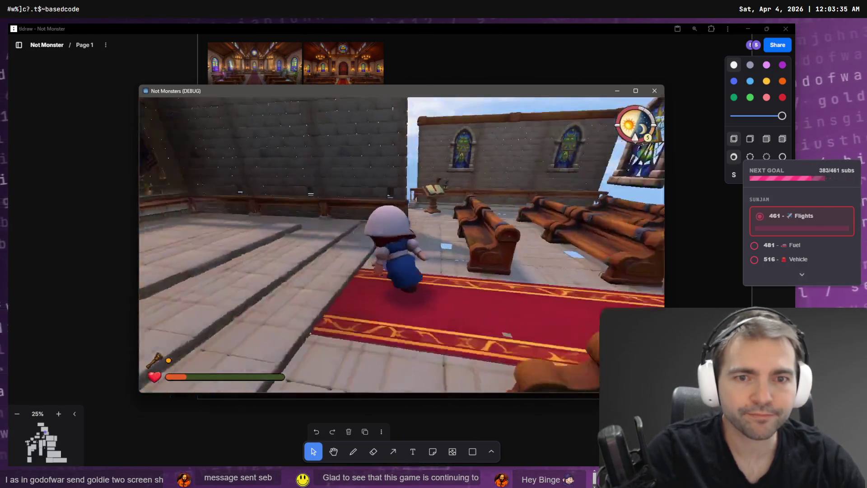
key(w)
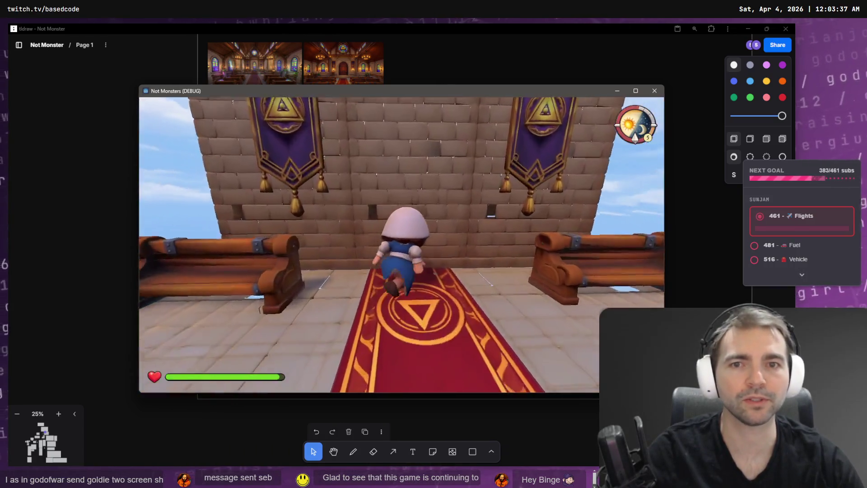
key(w)
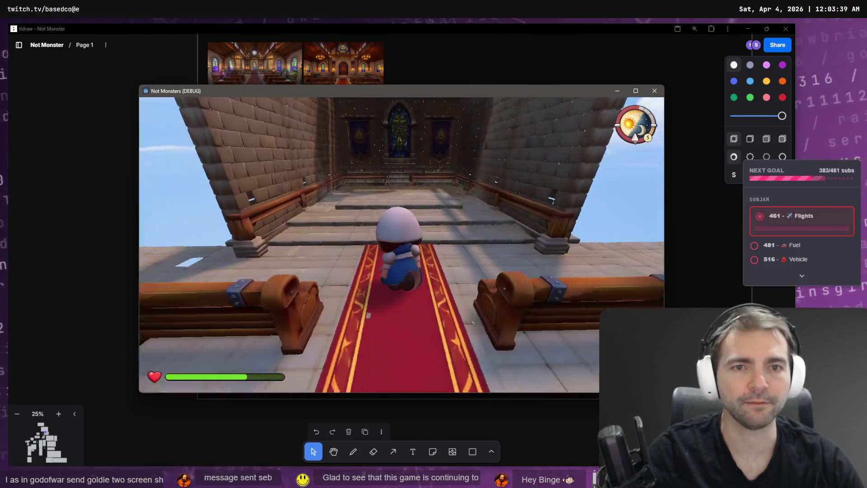
key(w)
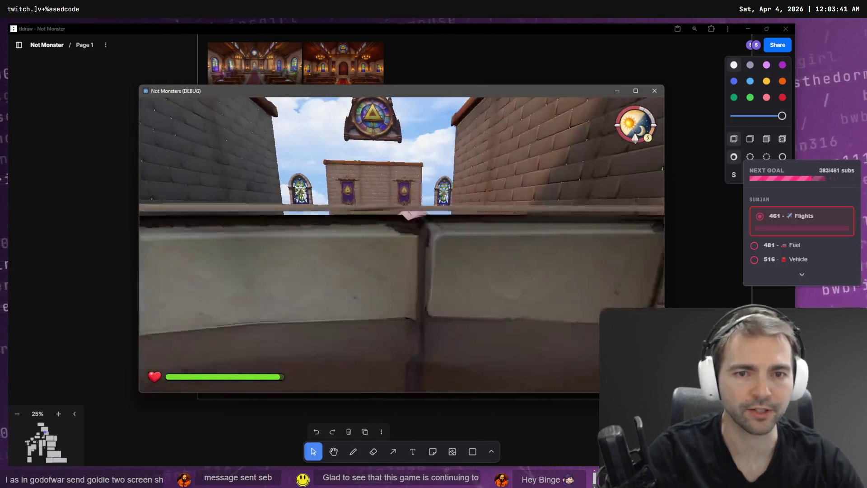
key(w)
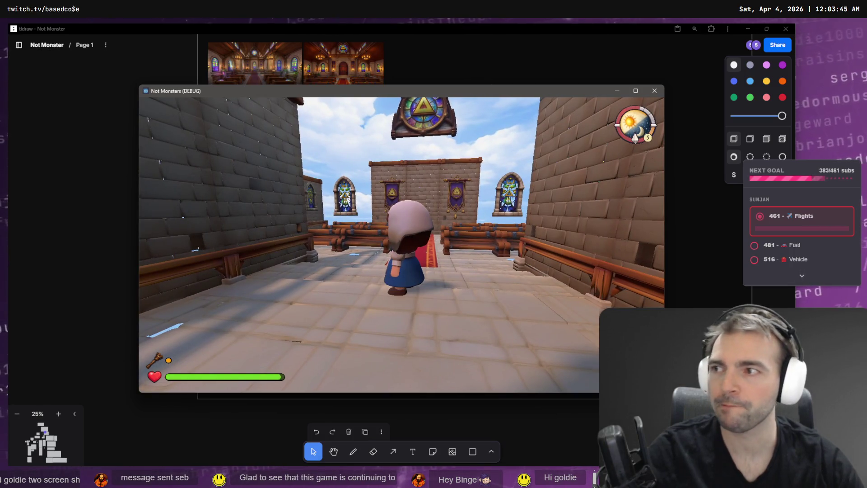
key(s)
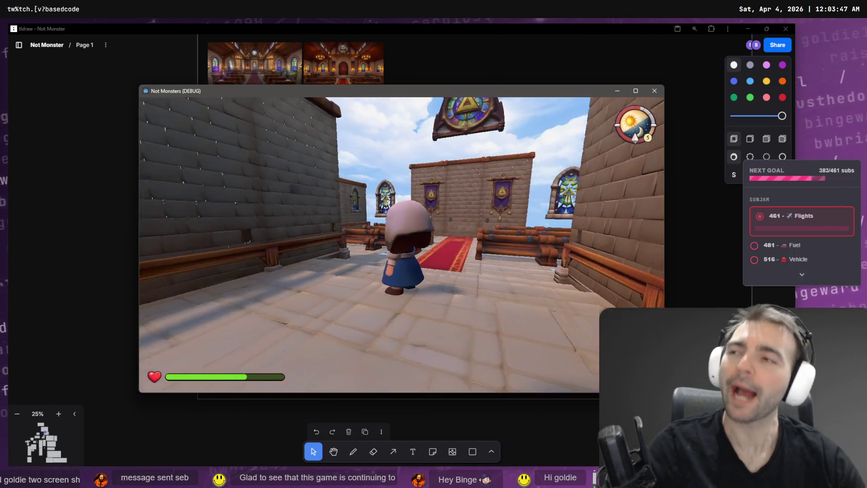
key(a)
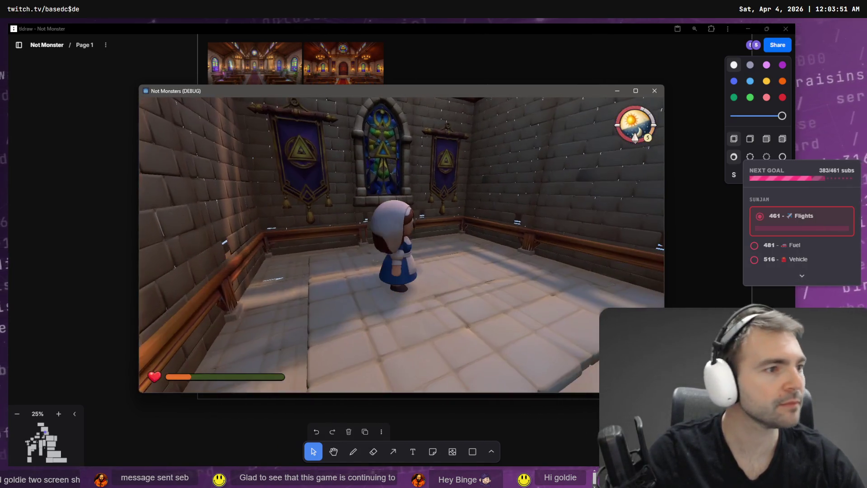
key(alt+F4)
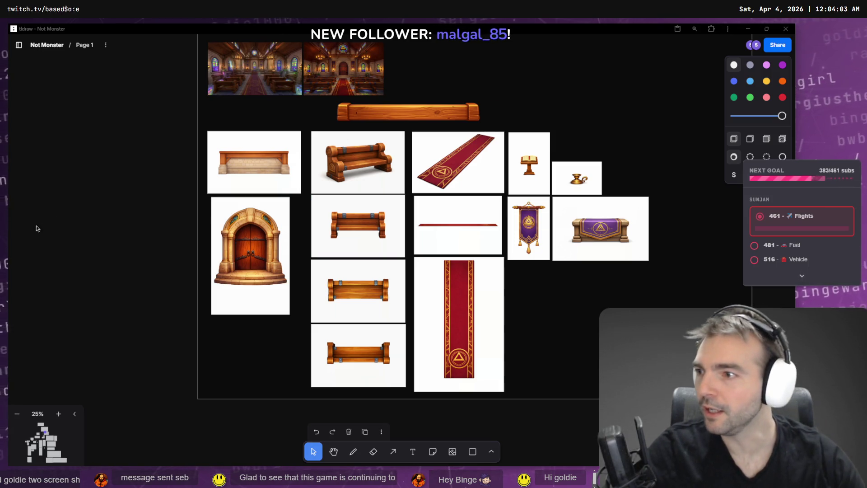
Download the purple-draped altar table image from the props board as a PNG.
click(609, 229)
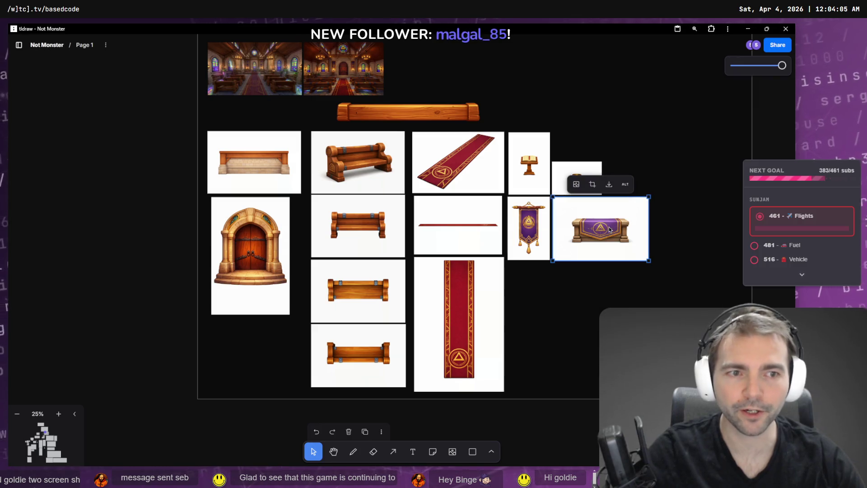
right_click(609, 229)
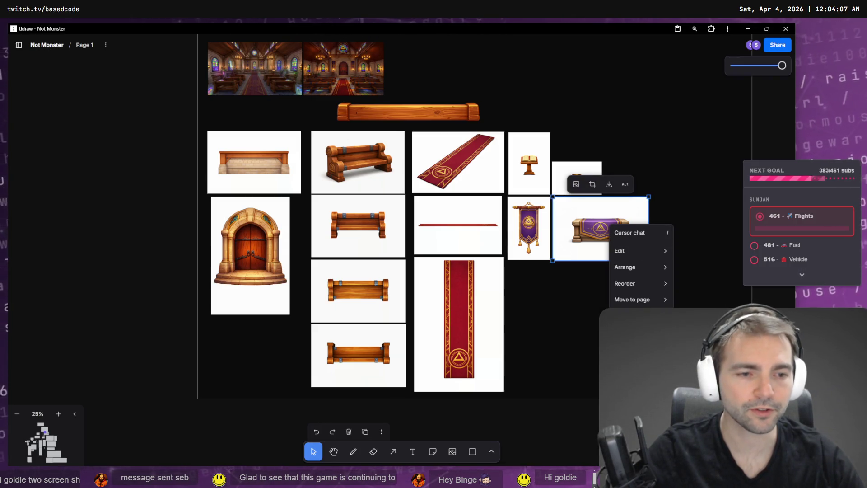
key(Escape)
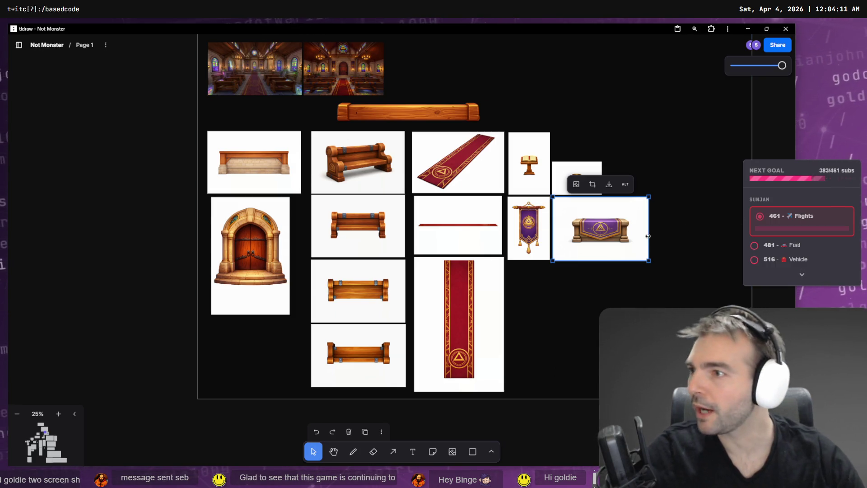
right_click(630, 231)
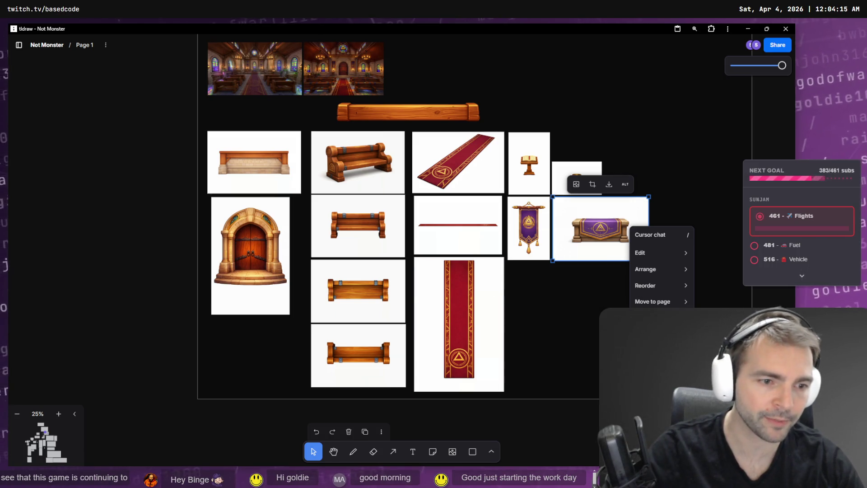
click(609, 184)
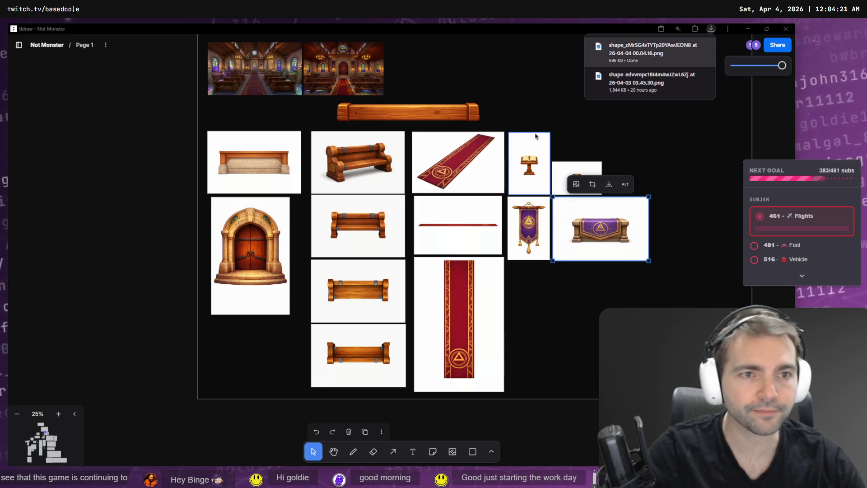
click(552, 118)
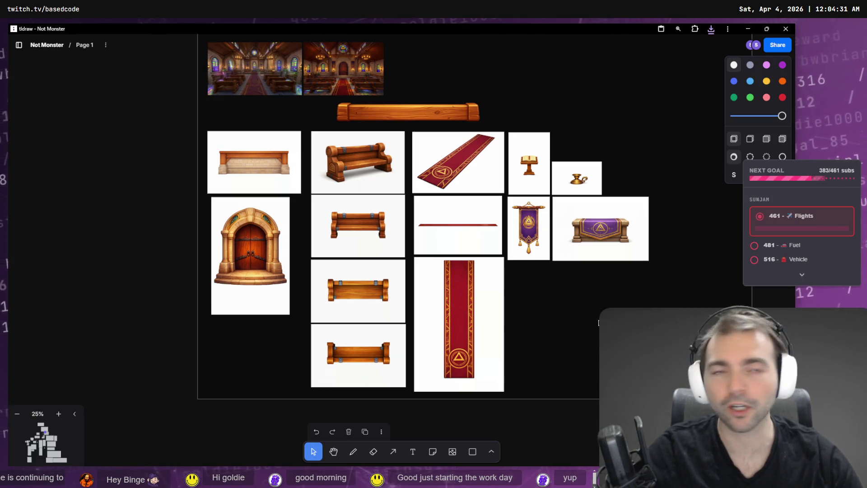
scroll(379, 91, down, 1)
Zoom out and pan the board back to the church props frame.
scroll(424, 247, up, 5)
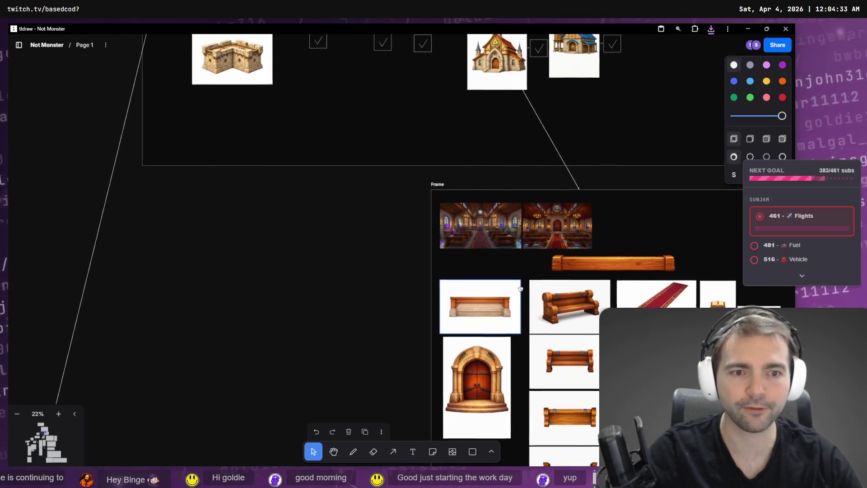
scroll(462, 316, down, 5)
scroll(542, 203, down, 5)
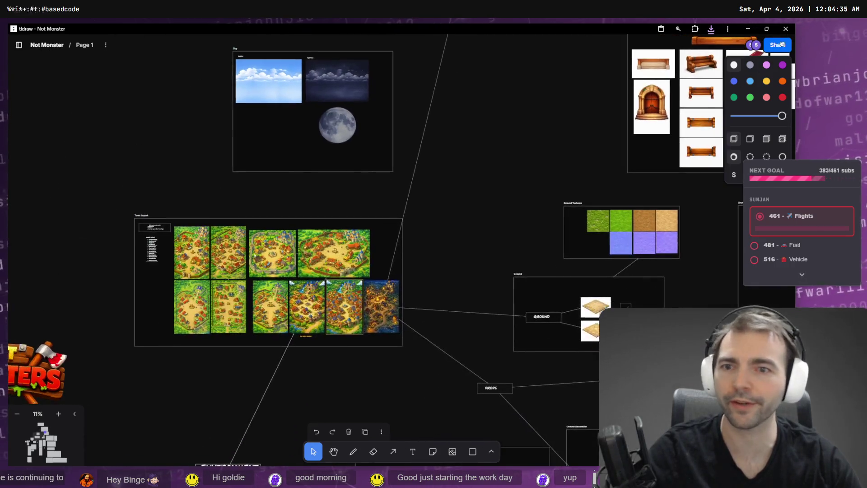
scroll(646, 112, left, 10)
scroll(646, 112, down, 8)
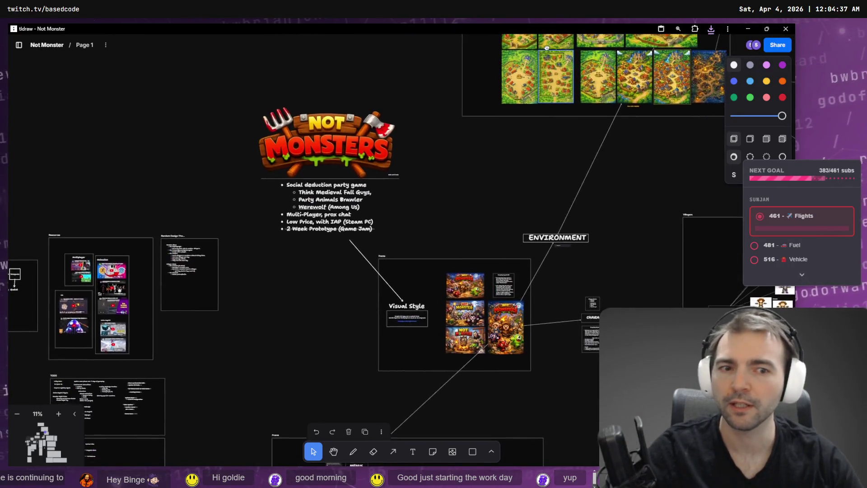
scroll(545, 40, right, 10)
scroll(507, 142, up, 5)
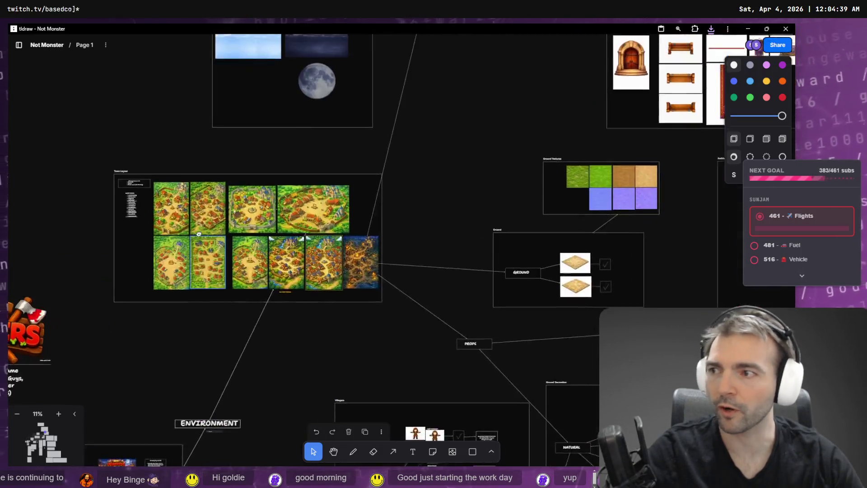
scroll(507, 142, right, 8)
scroll(507, 142, up, 5)
scroll(373, 240, up, 5)
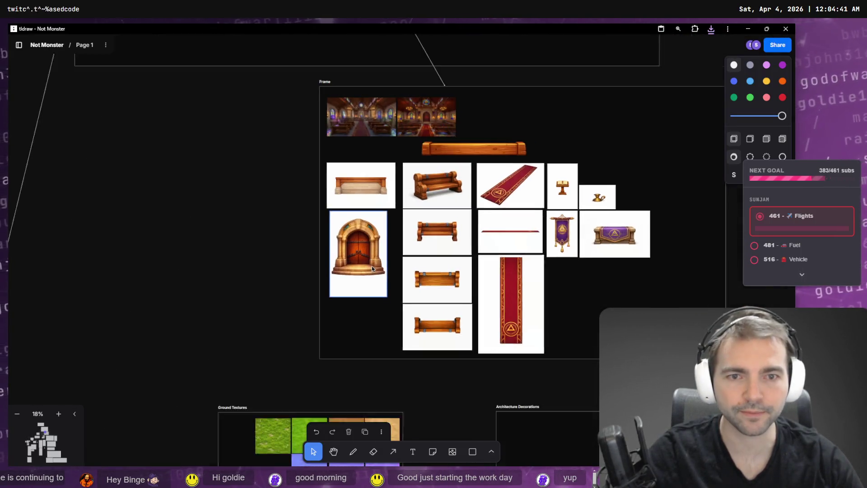
scroll(389, 257, up, 3)
scroll(323, 207, up, 3)
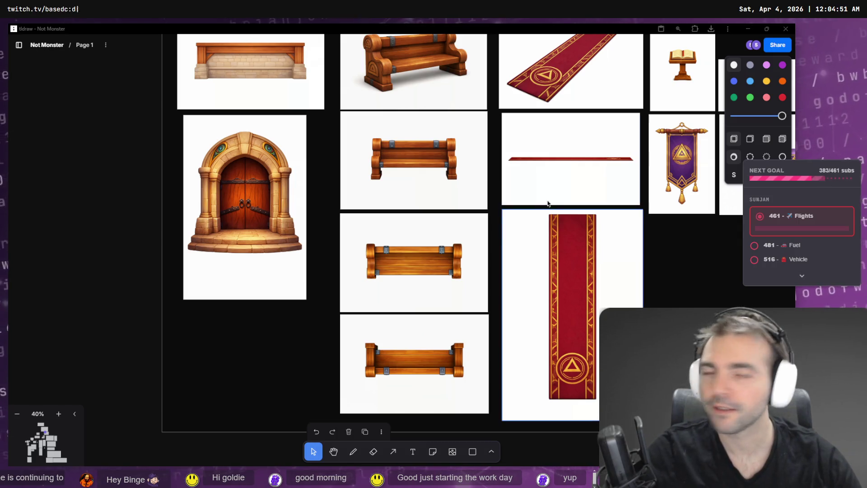
scroll(542, 212, right, 8)
Export the small brass candle holder image as a PNG via Export as.
click(403, 225)
right_click(403, 226)
mouse_move(451, 256)
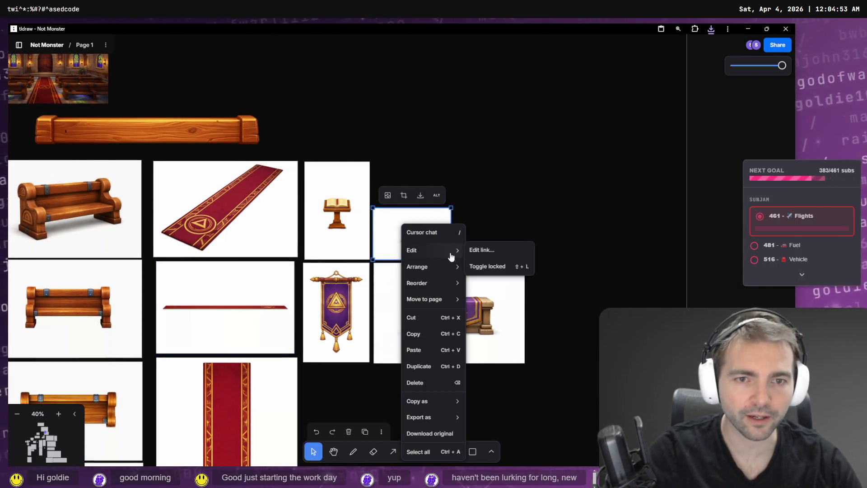
mouse_move(449, 417)
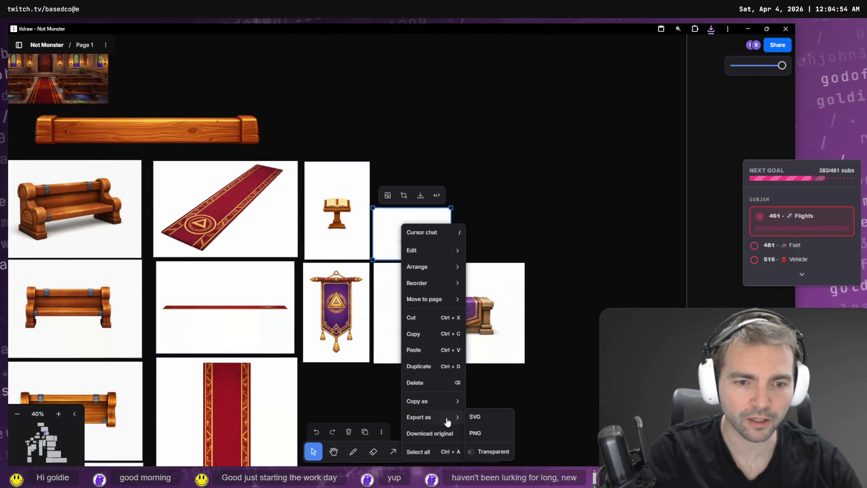
click(479, 434)
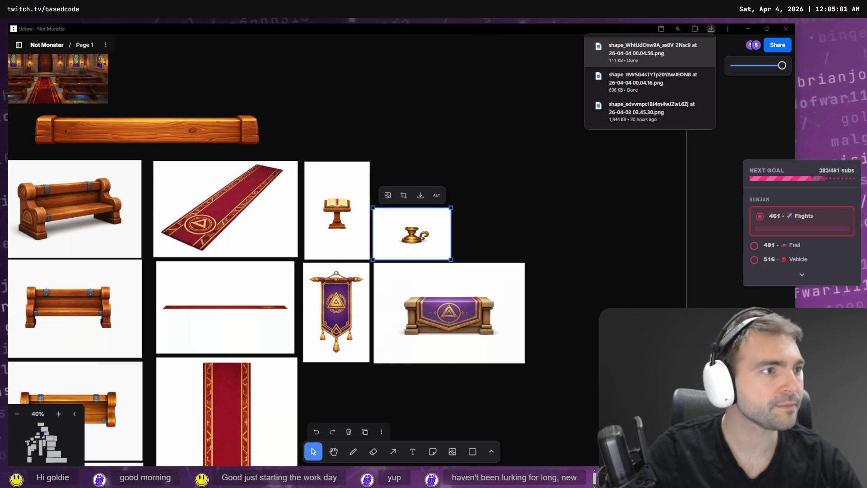
key(alt+Tab)
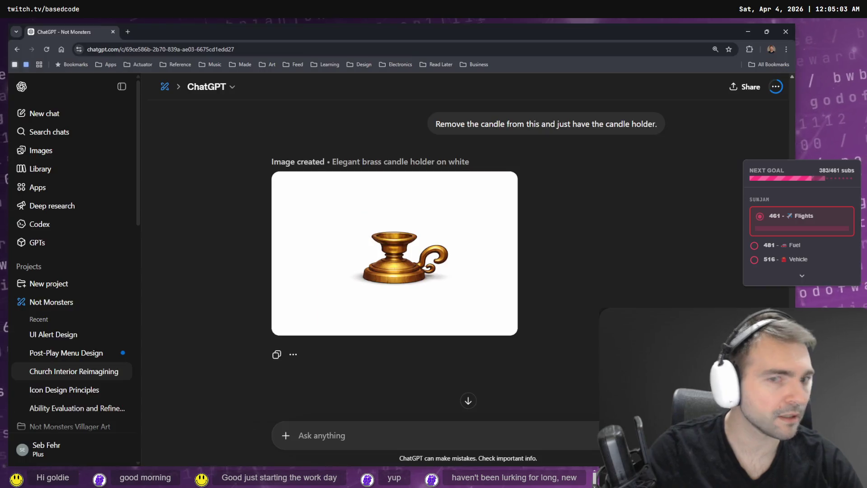
Scroll the chat and show the altar table version without candles.
scroll(605, 239, up, 10)
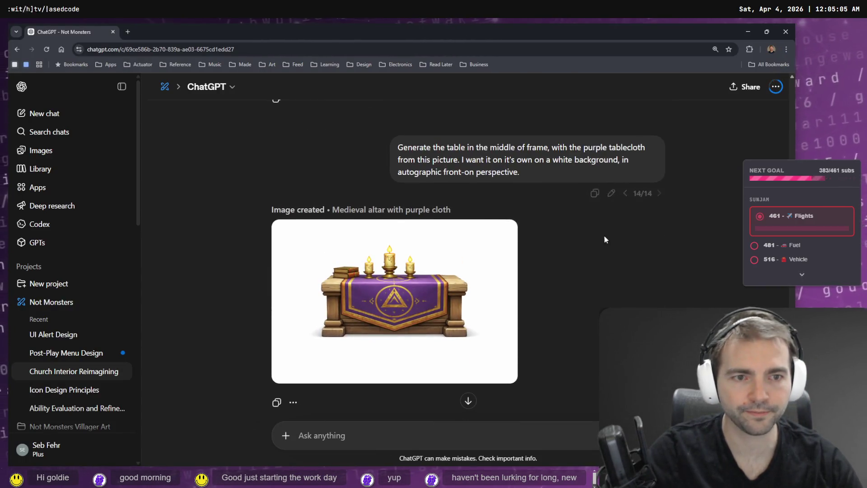
scroll(605, 240, down, 3)
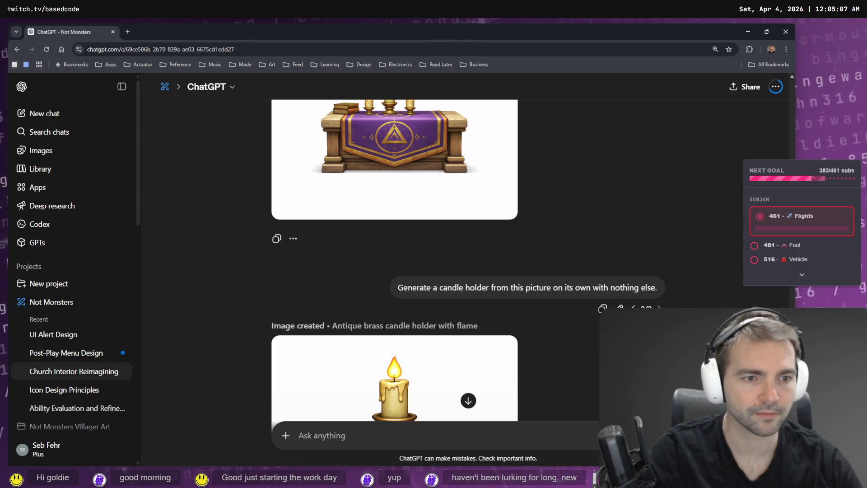
click(633, 308)
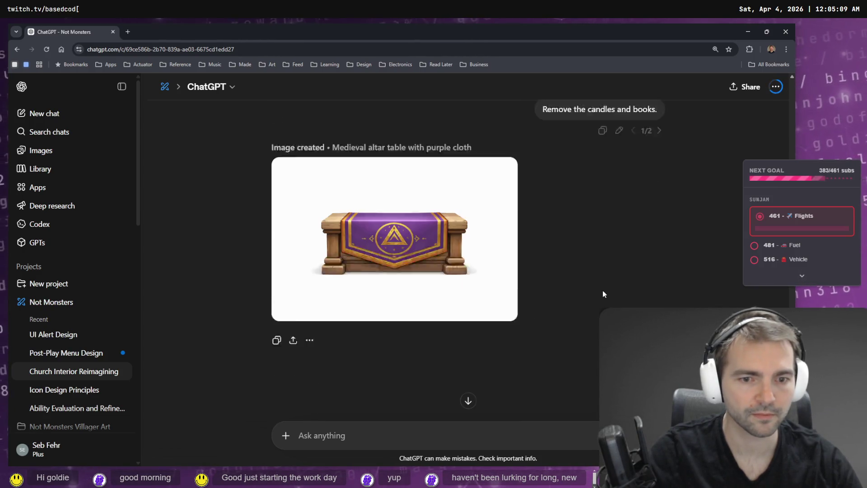
Dictate and send the prompt 'change the perspective to Look Top Down.'.
key(super+h)
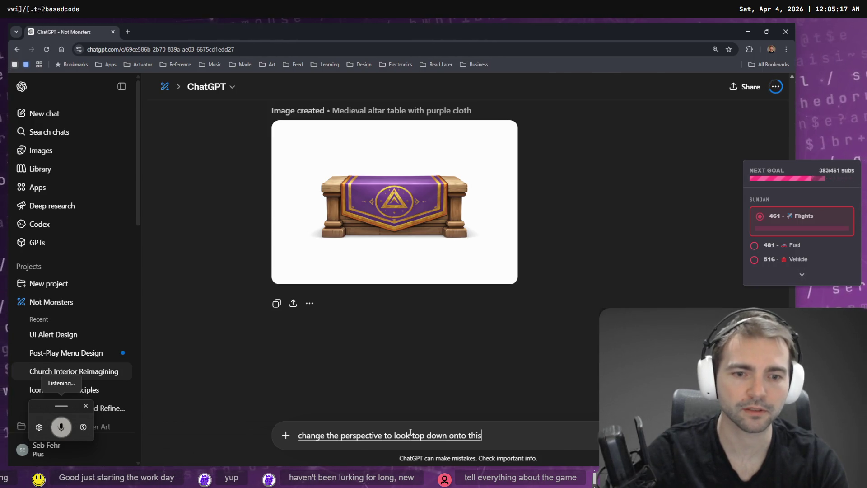
key(super+h)
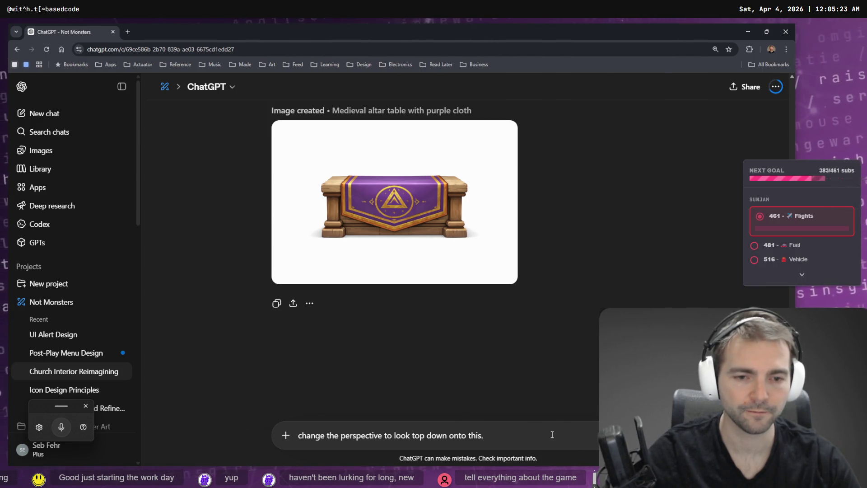
key(ctrl+a)
key(BackSpace)
key(super+h)
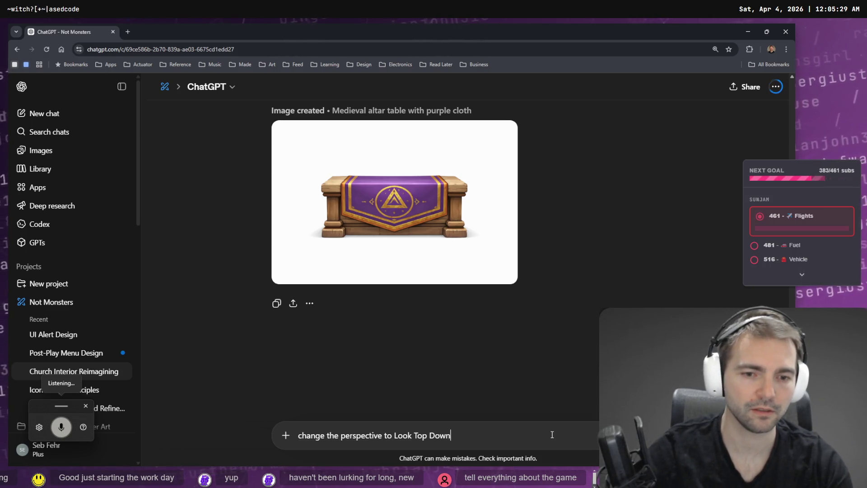
key(Return)
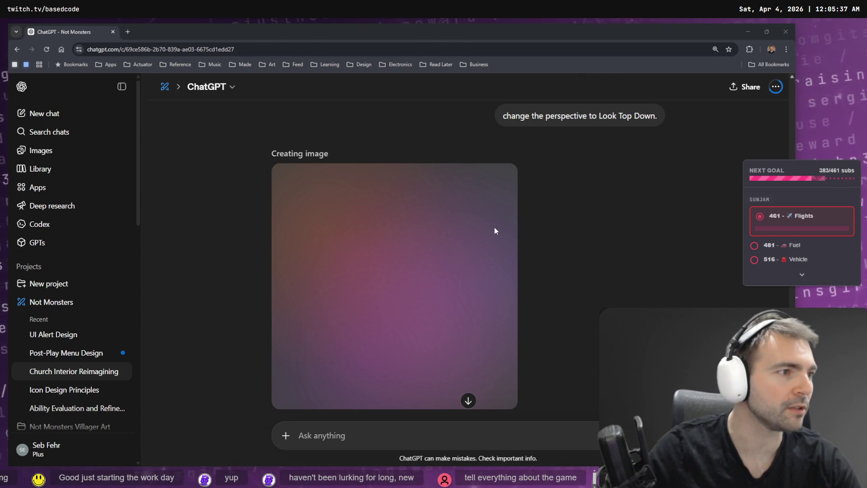
key(alt+Tab)
scroll(446, 258, up, 10)
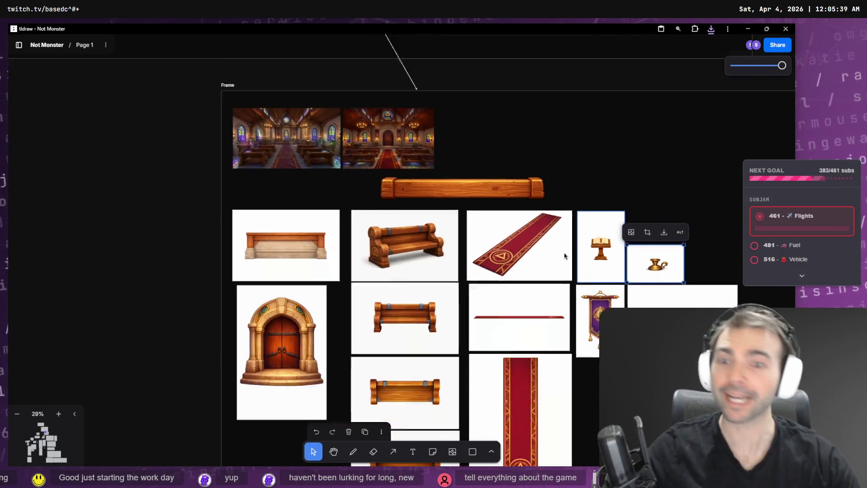
Zoom and pan the canvas until the Not Monsters pitch text box fills the view at 50%.
scroll(446, 257, down, 5)
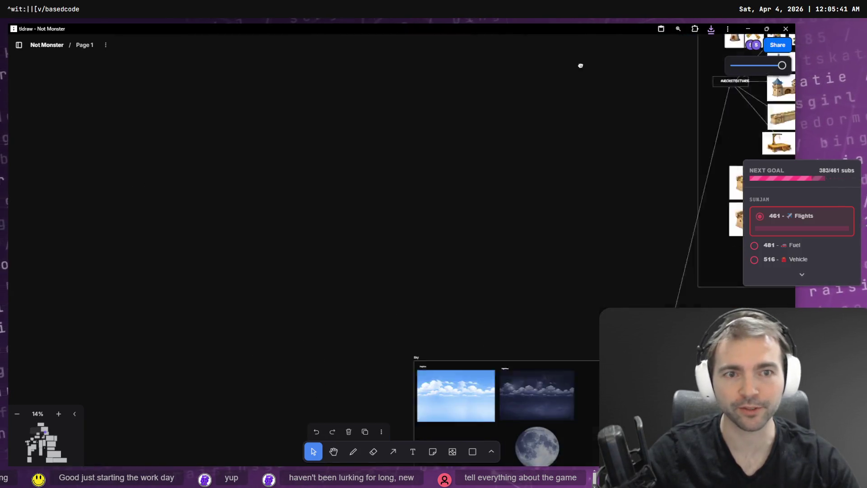
scroll(189, 189, down, 7)
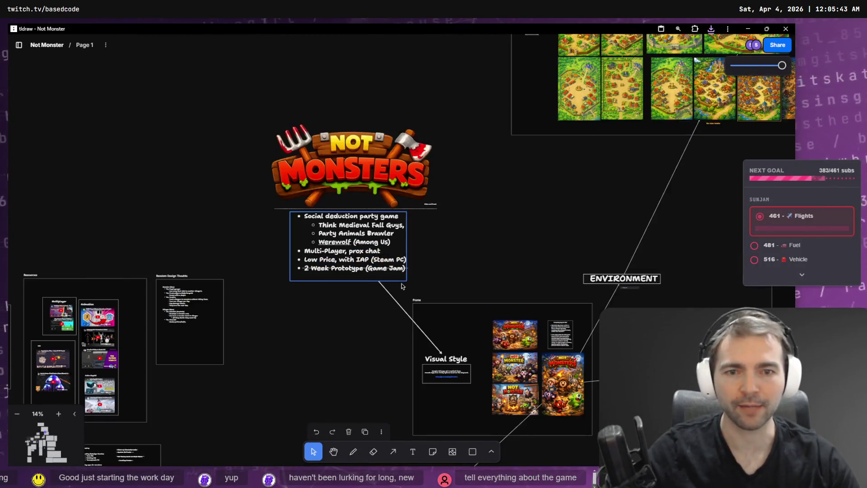
scroll(376, 248, up, 10)
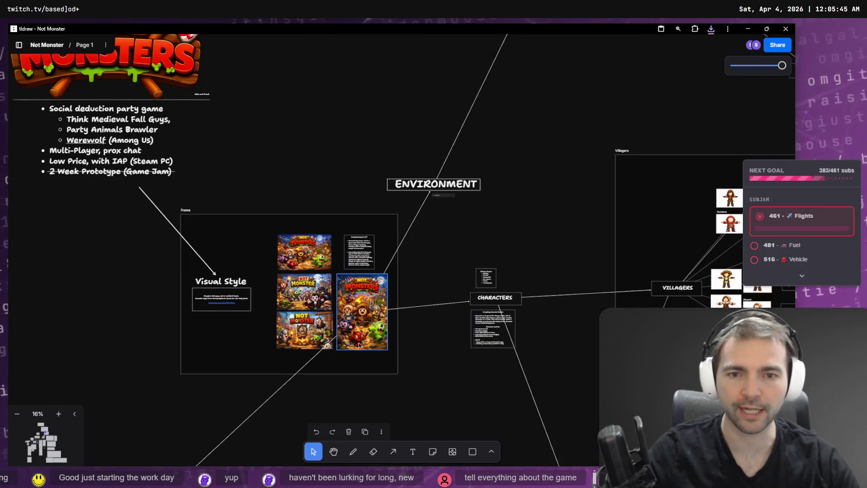
scroll(369, 310, up, 3)
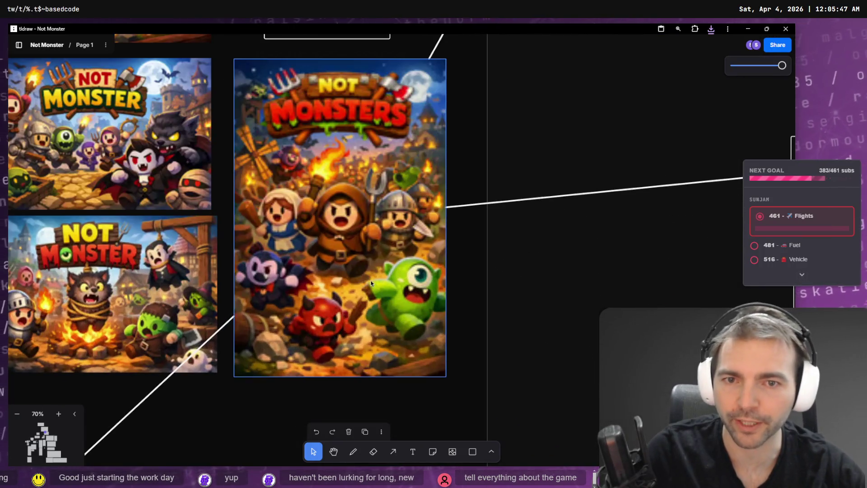
scroll(377, 313, down, 2)
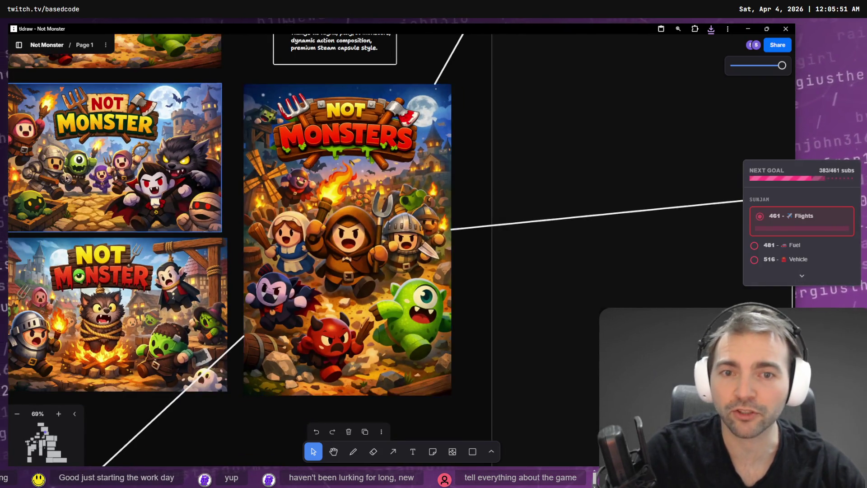
drag(349, 277, 405, 382)
scroll(325, 270, up, 5)
scroll(293, 213, down, 2)
Select 'Among Us' and 'Werewolf' in the pitch bullet text without changing it.
double_click(303, 304)
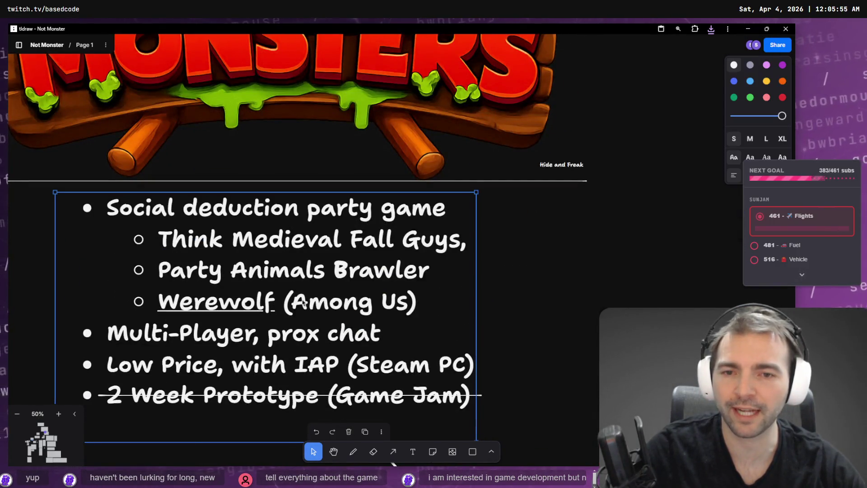
drag(292, 302, 409, 302)
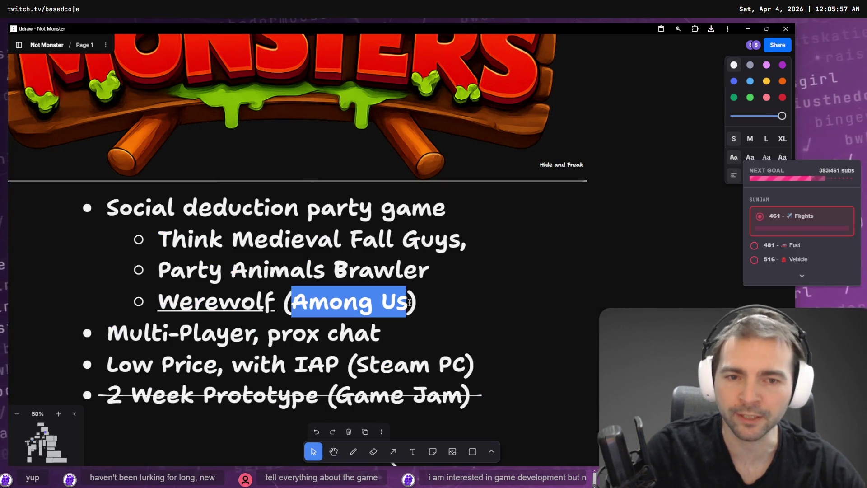
double_click(208, 310)
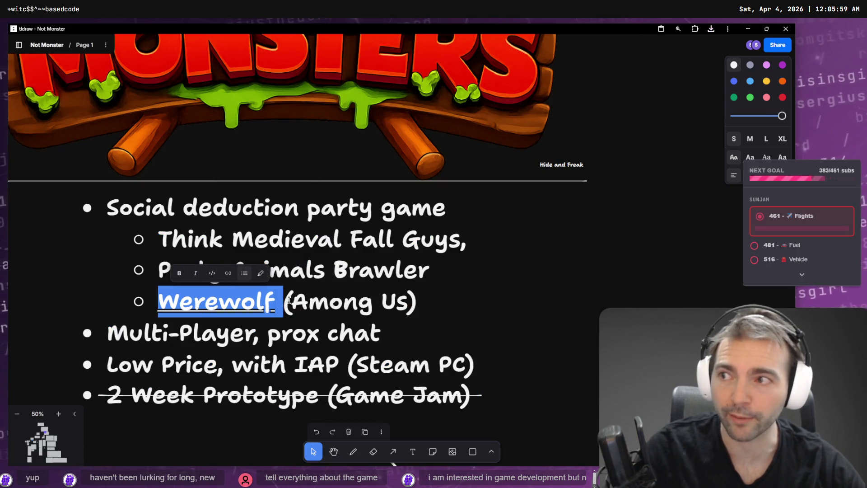
click(586, 289)
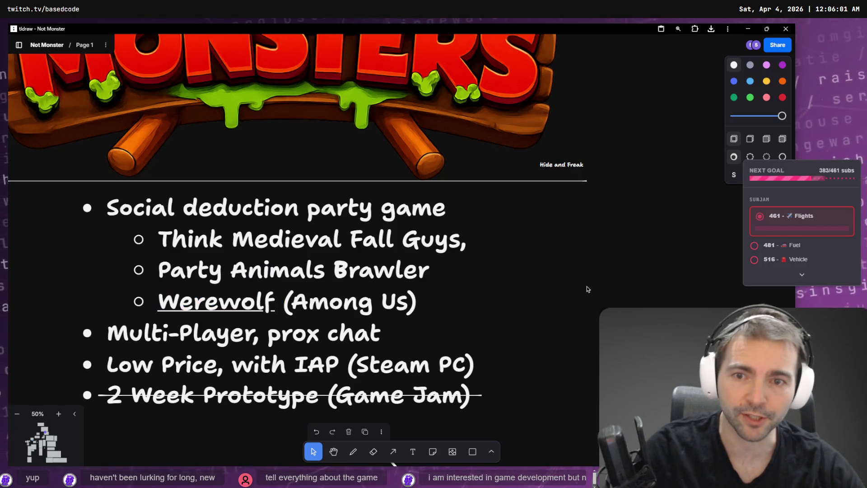
Re-enter editing on the bullet list box, then pause Not Monsters to show its pause menu.
click(127, 238)
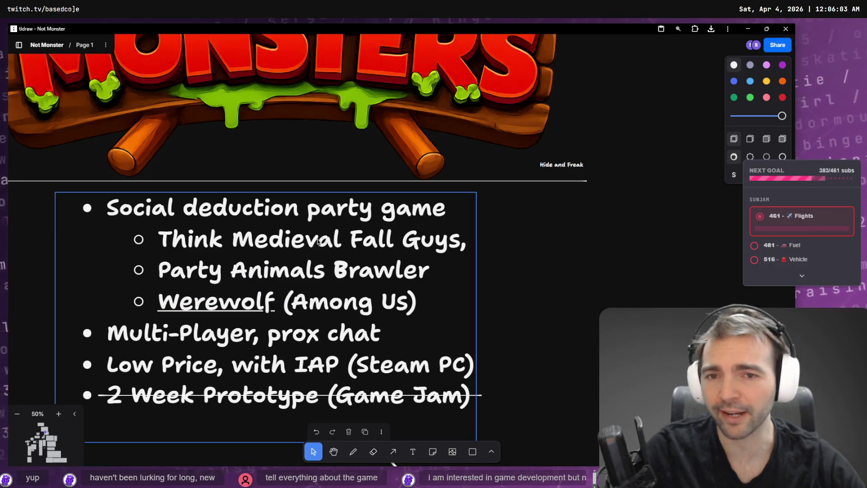
double_click(340, 242)
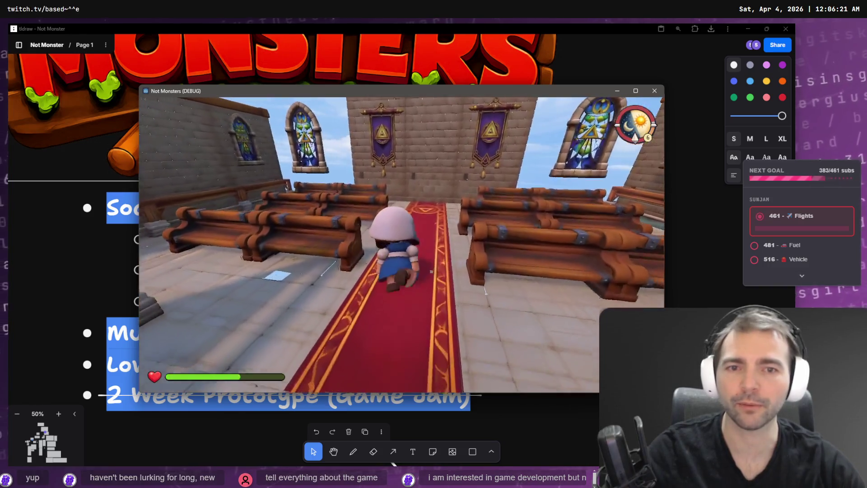
key(Escape)
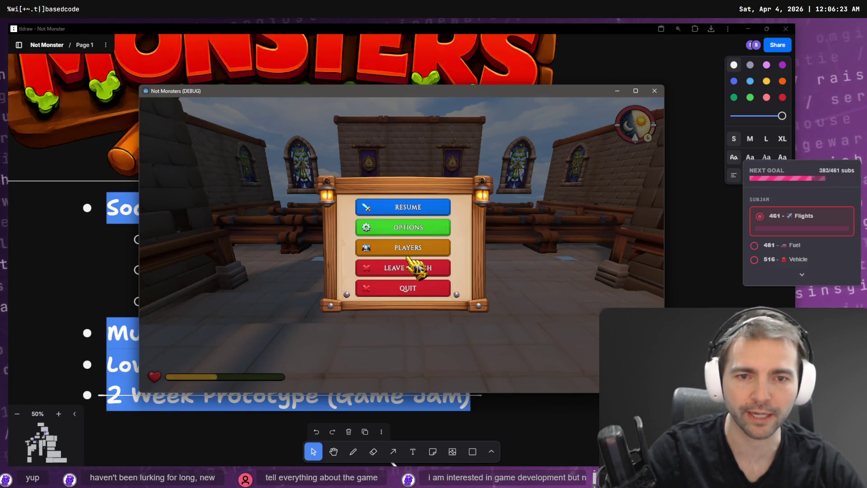
Leave the chapel match and host a new game.
click(403, 246)
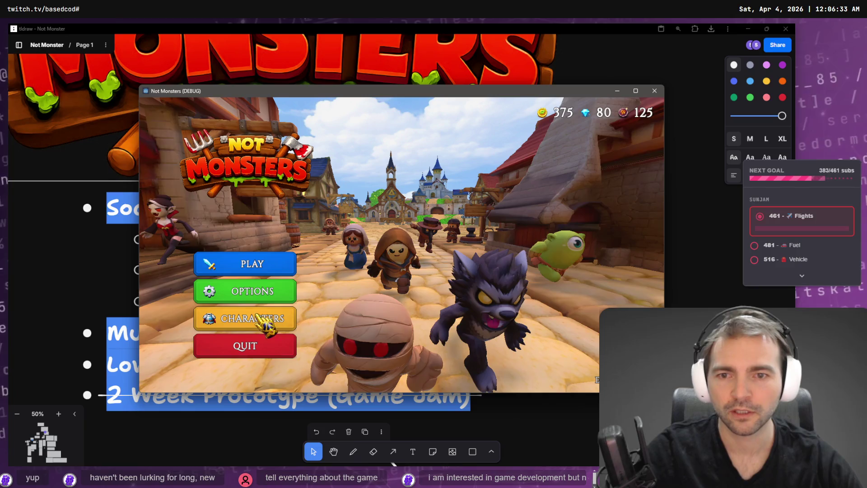
click(270, 263)
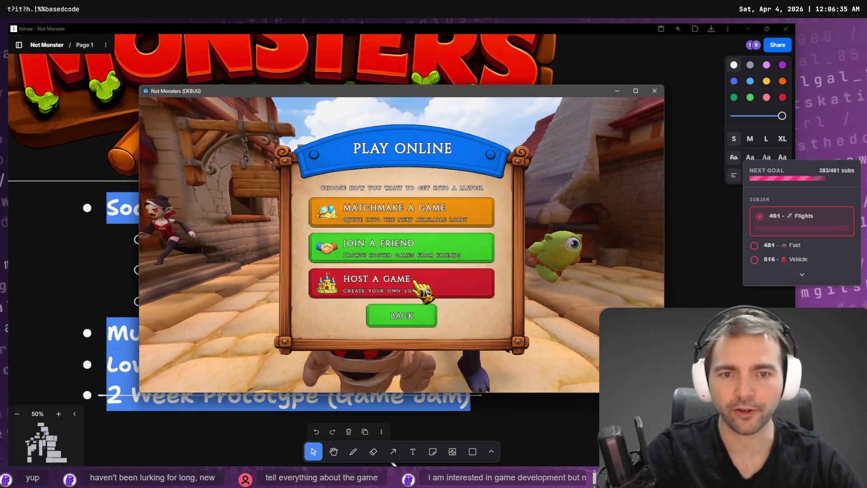
click(417, 285)
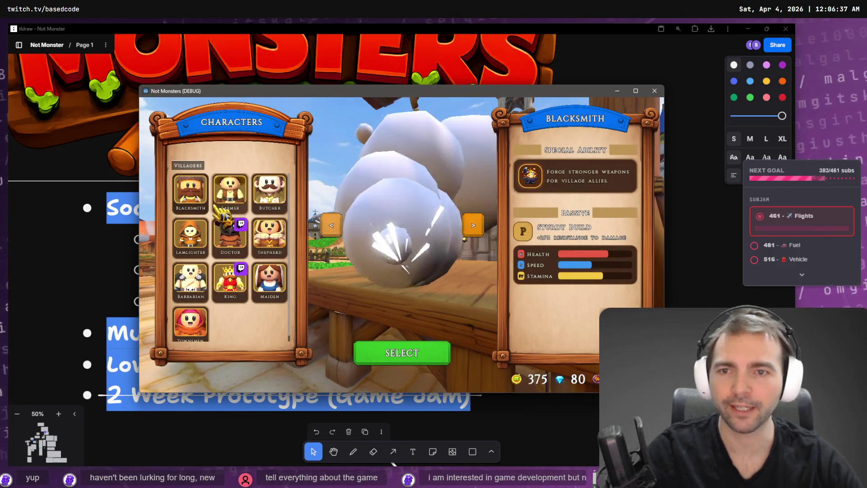
Preview the Lamplighter, Butcher and Farmer villagers, then lock in the Blacksmith.
click(201, 241)
click(273, 212)
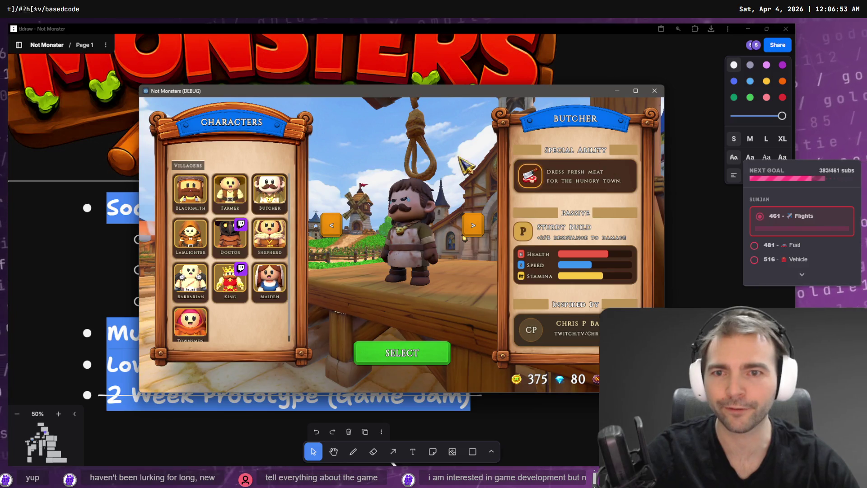
click(230, 192)
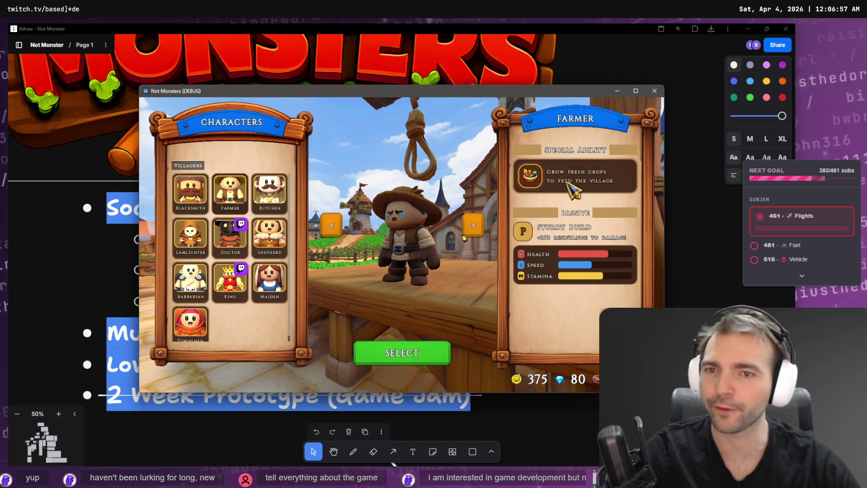
click(195, 203)
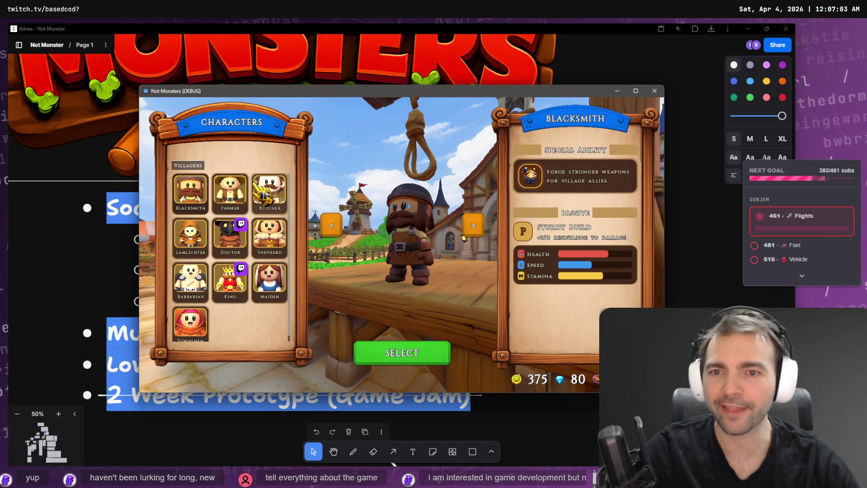
click(405, 353)
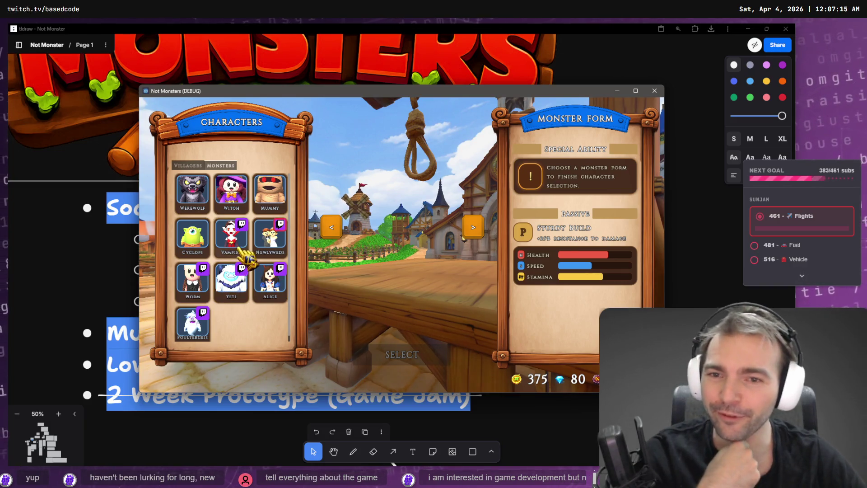
Preview the Newlyweds through Poultergeist monsters, lock in Werewolf, and start running in the chapel.
click(284, 254)
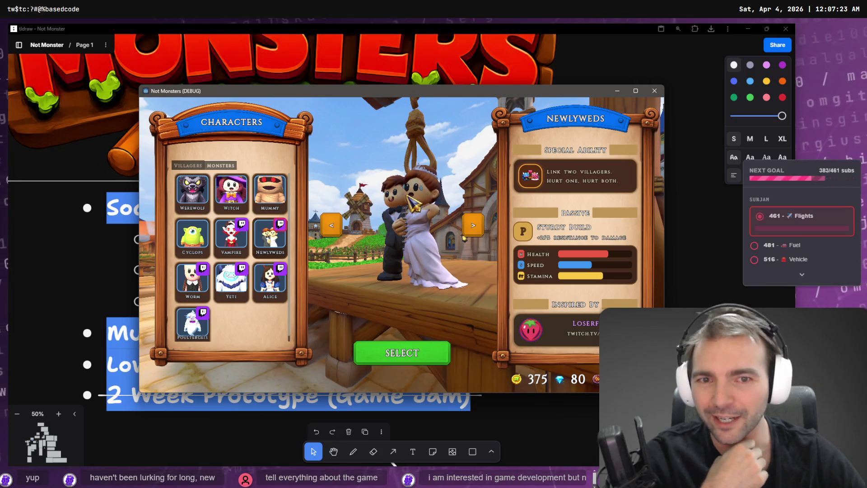
click(244, 258)
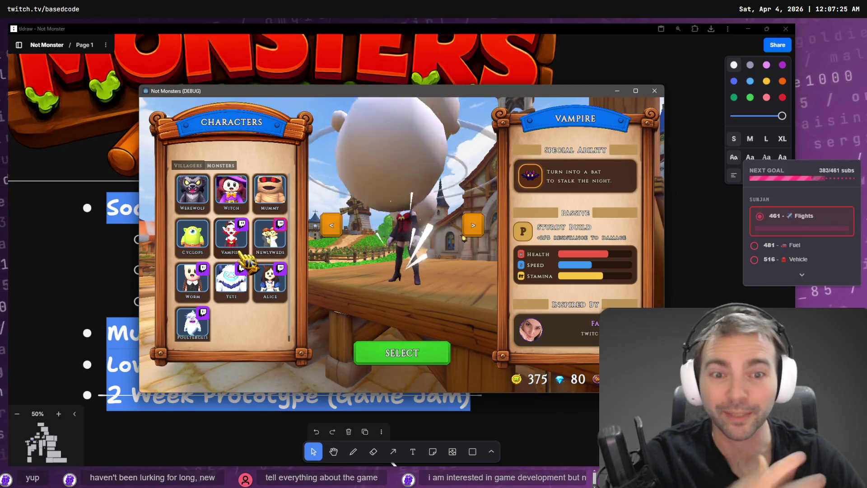
click(228, 291)
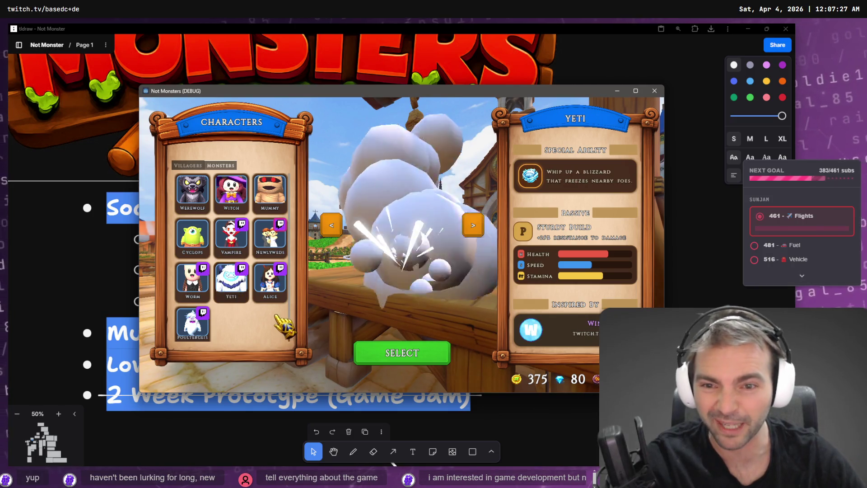
click(199, 290)
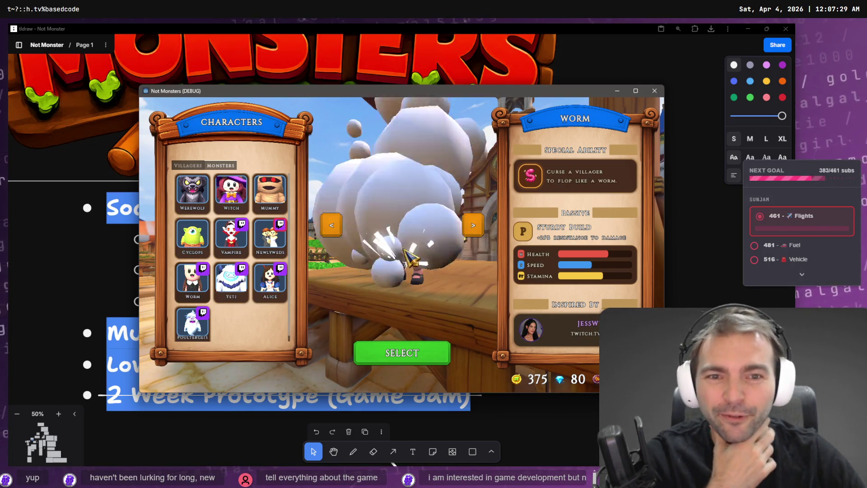
click(283, 294)
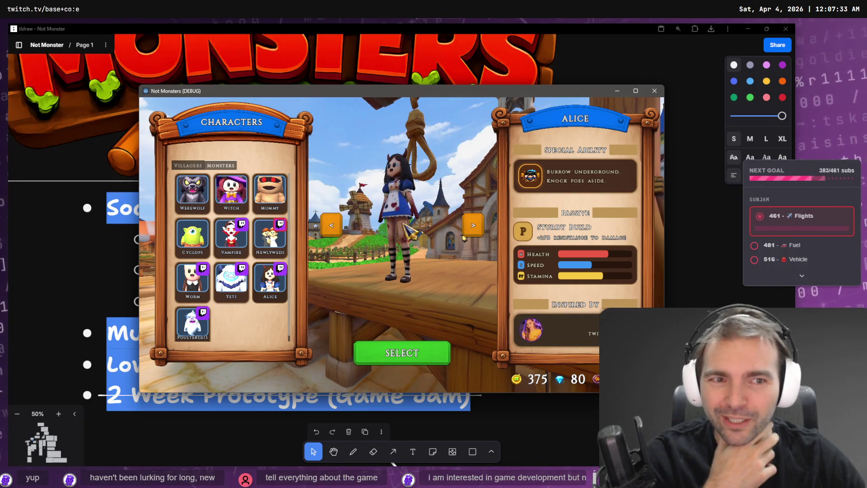
click(193, 328)
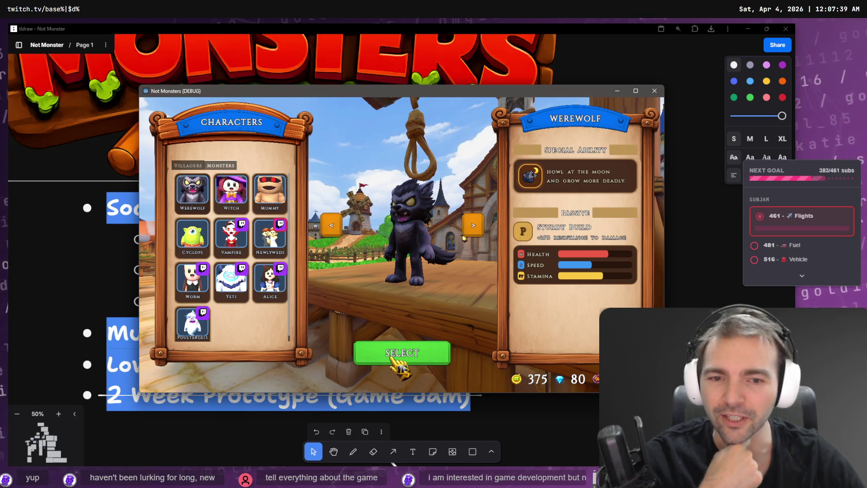
click(393, 359)
key(w)
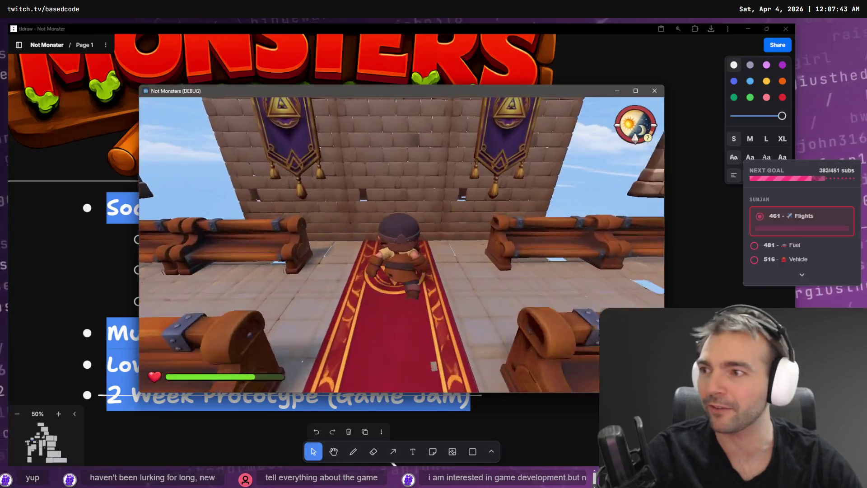
Run forward along the carpet and transform the dwarf into the cat creature.
key(w)
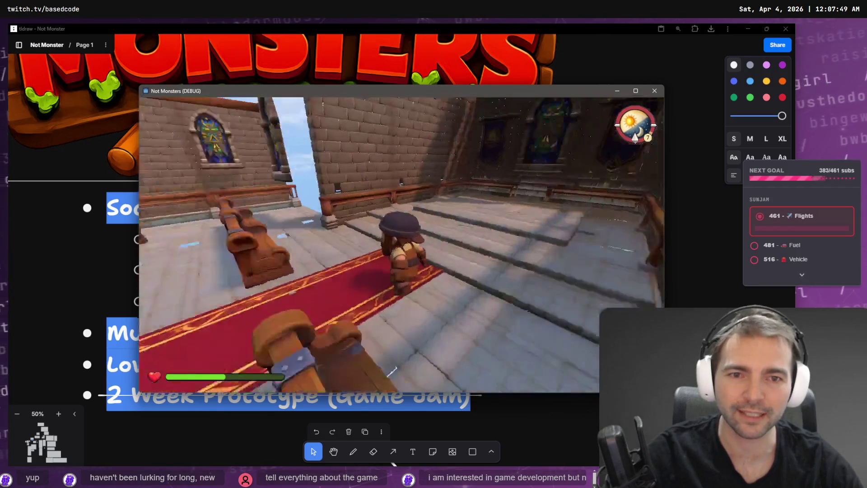
key(w)
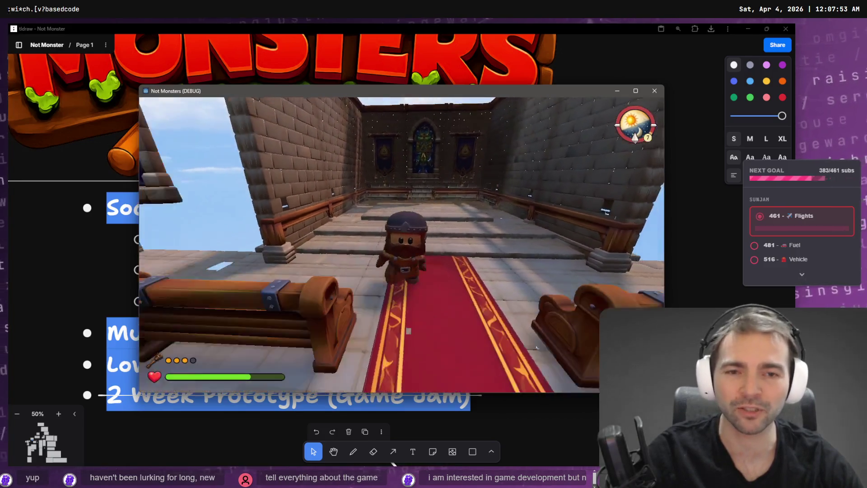
key(e)
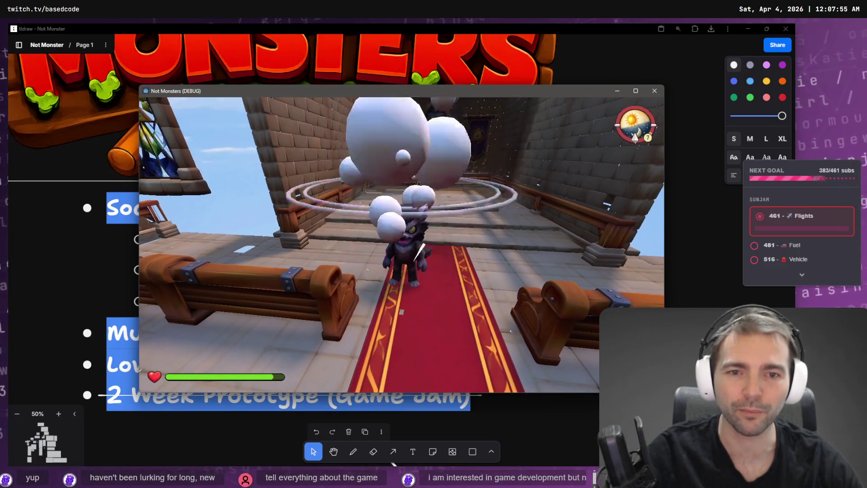
Run the cat along the carpet toward the altar and pews, then close the game.
key(w)
key(w)
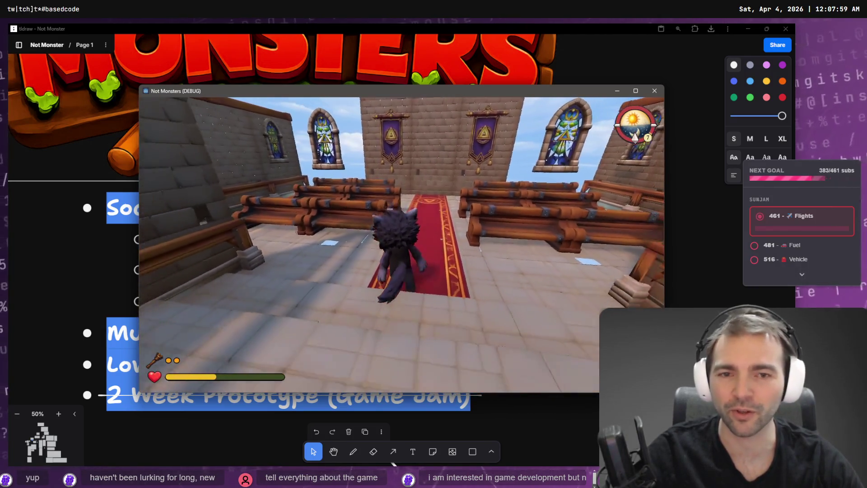
key(w)
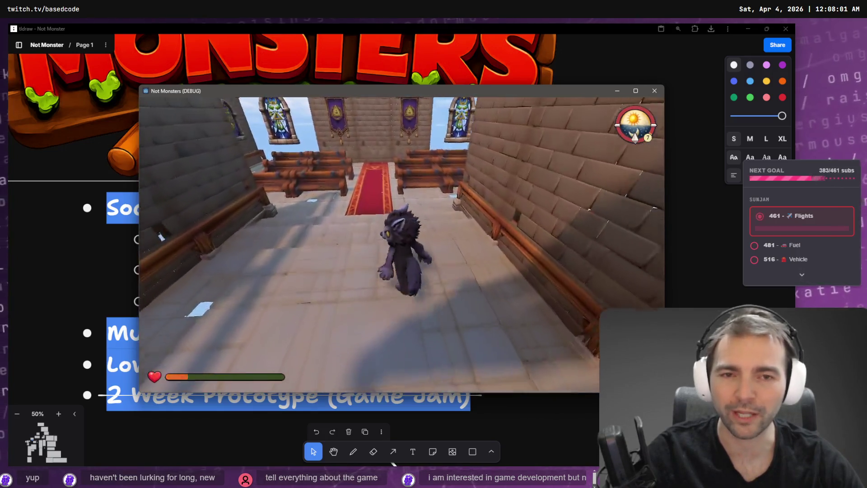
key(w)
key(w)
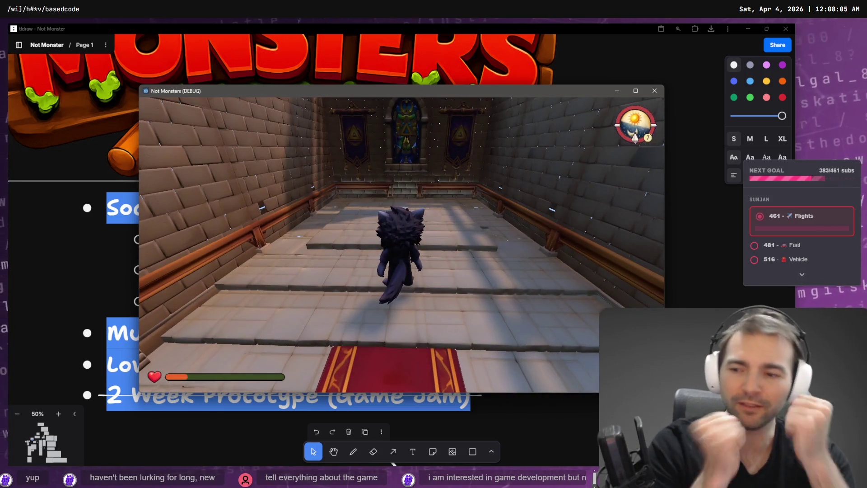
key(w)
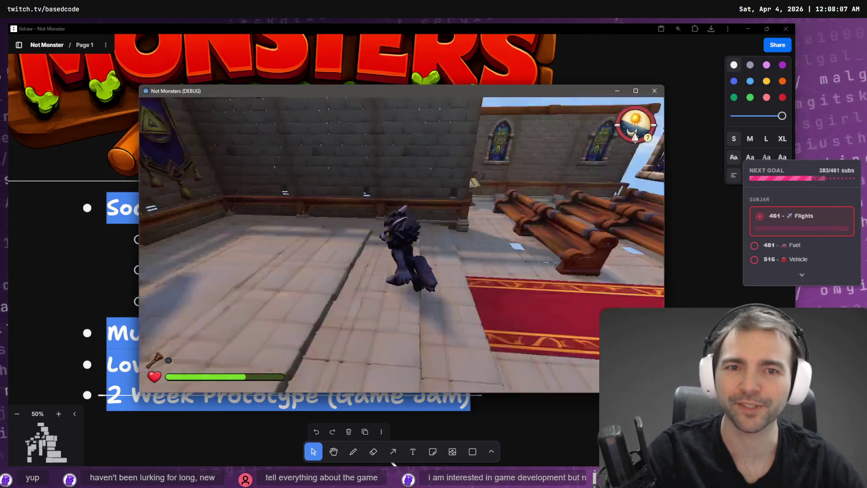
key(alt+F4)
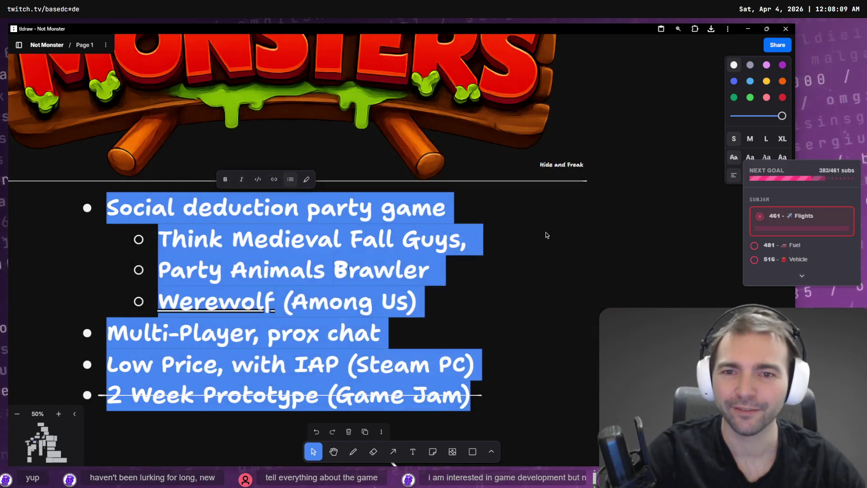
Stop editing the tldraw slide text and switch to the ChatGPT altar image chat.
key(Escape)
key(alt+Tab)
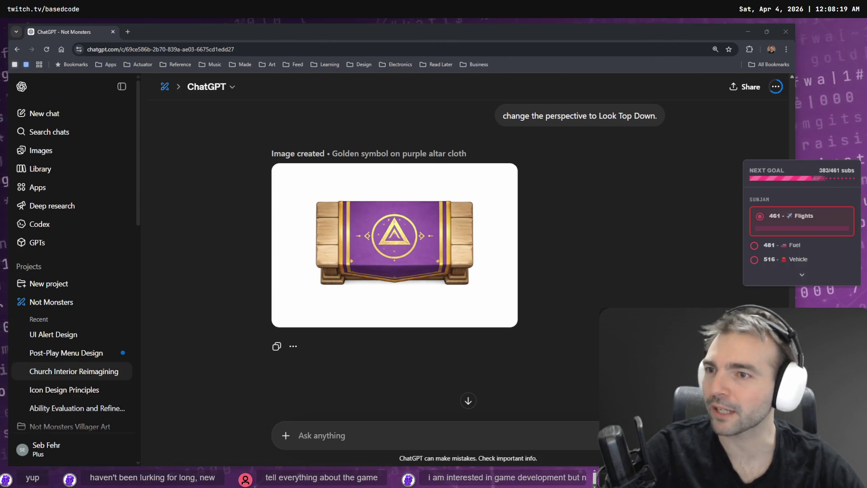
click(429, 214)
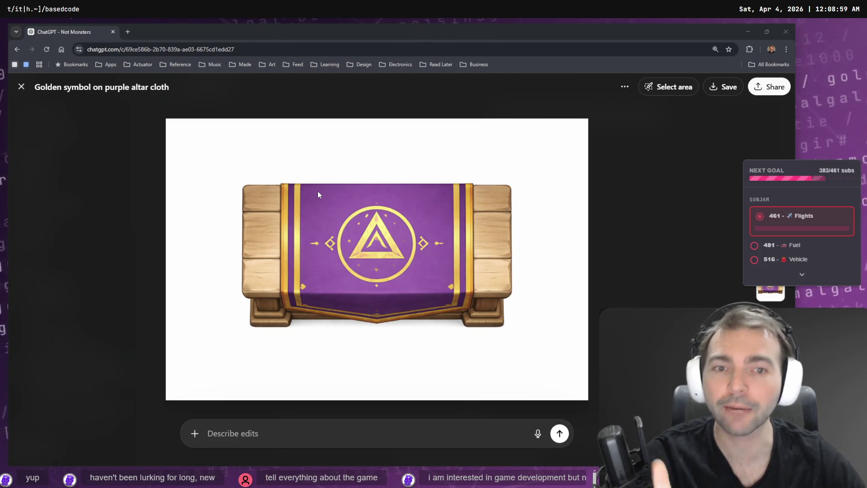
click(609, 248)
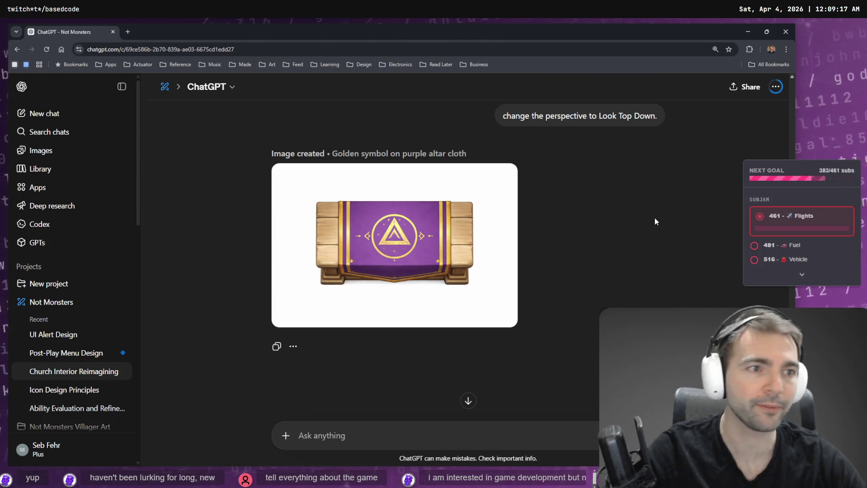
key(alt+Tab)
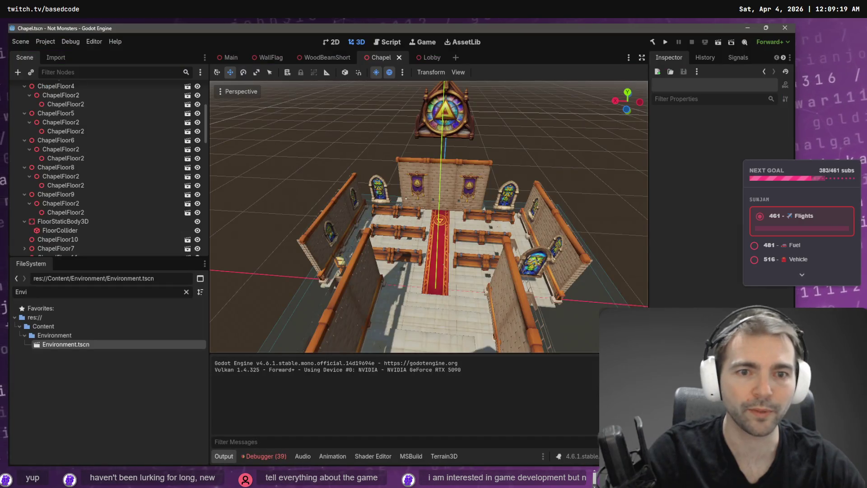
Fly through the chapel toward the front wall and show the debugger's error list.
key(w)
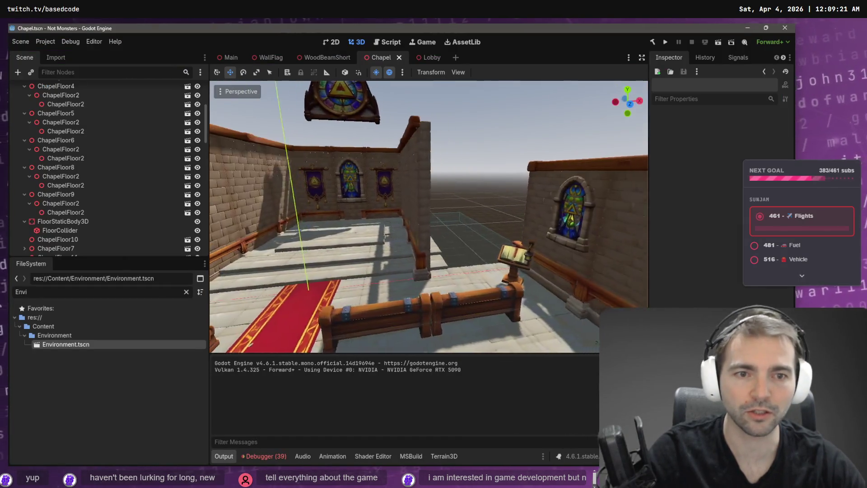
key(s)
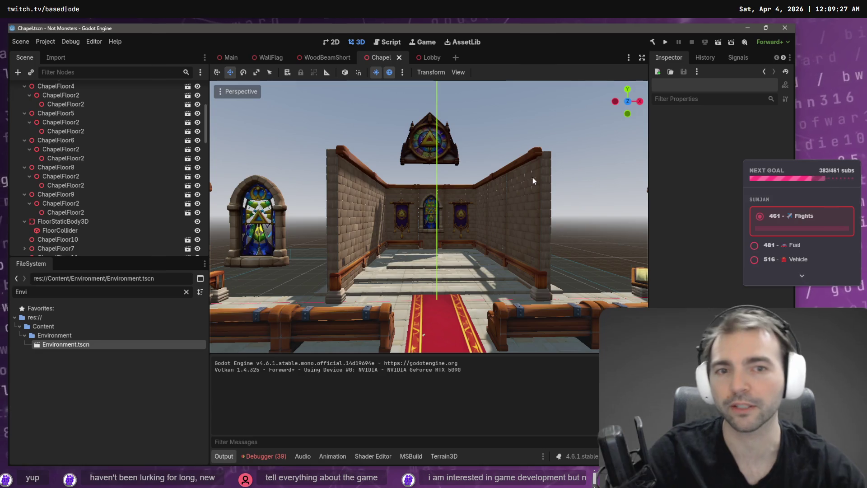
key(w)
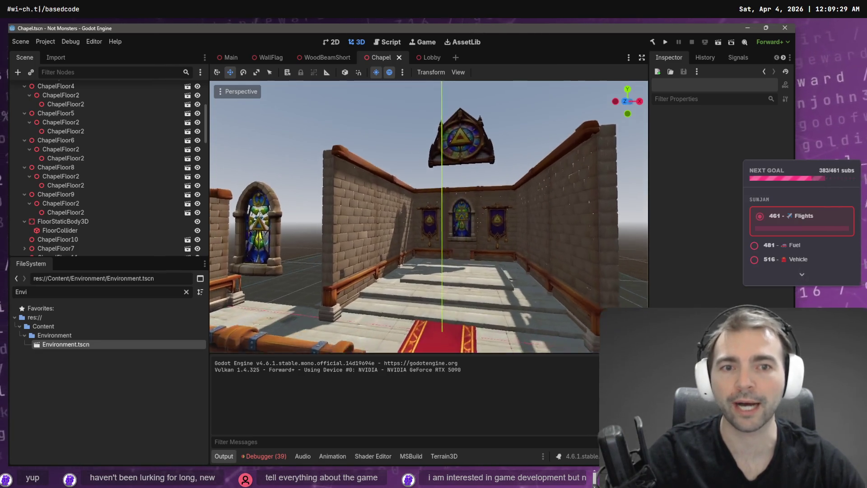
key(w)
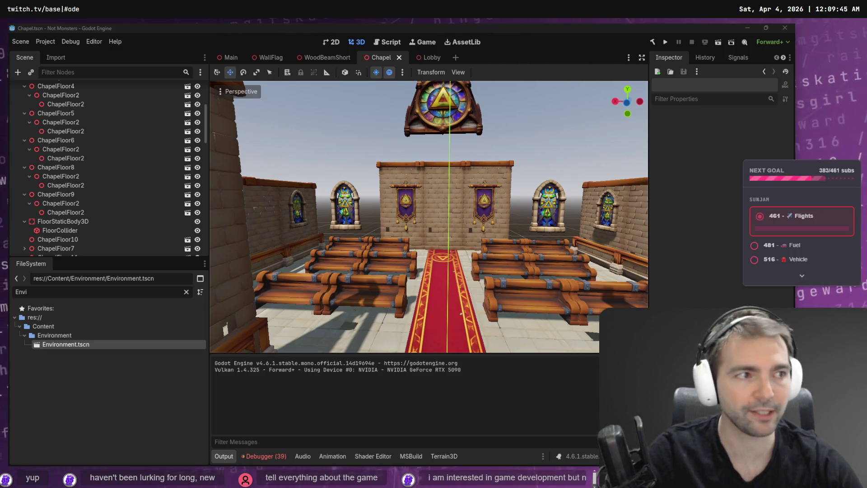
click(264, 456)
scroll(412, 432, down, 3)
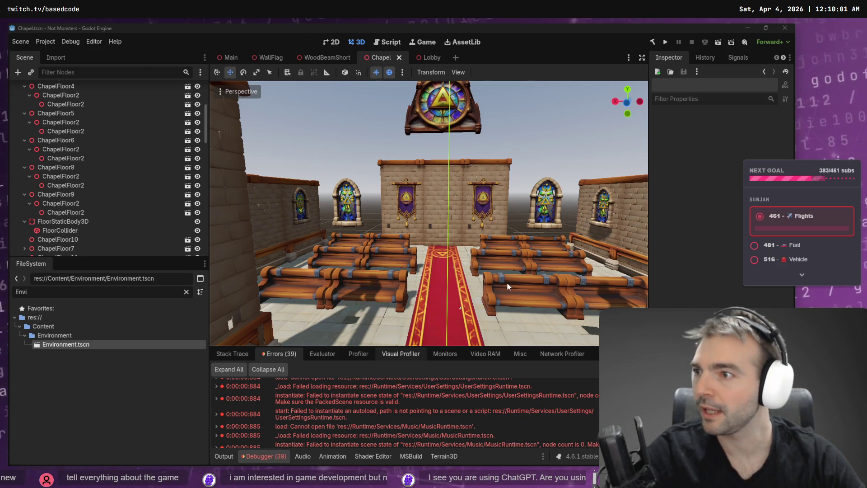
Inspect the StoneWallPlain10 wall piece, recentre on the altar wall, then open the Main scene.
click(536, 190)
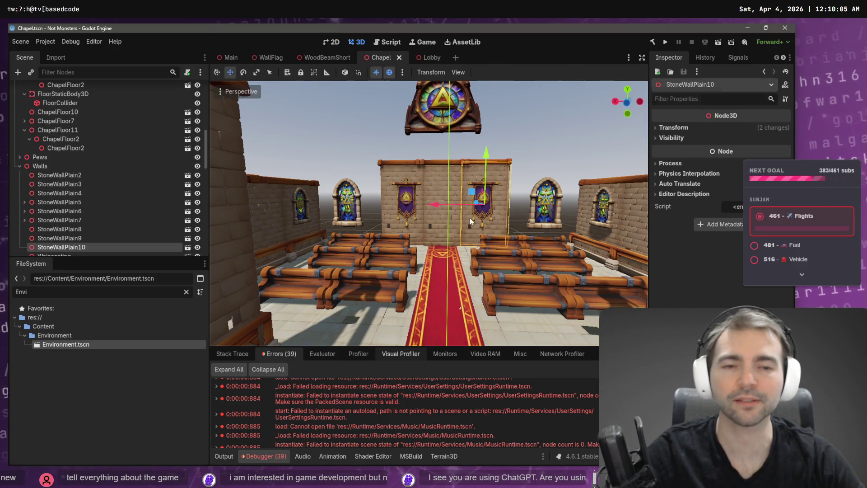
click(536, 130)
mouse_move(535, 130)
mouse_down()
mouse_move(542, 113)
mouse_move(537, 131)
mouse_up()
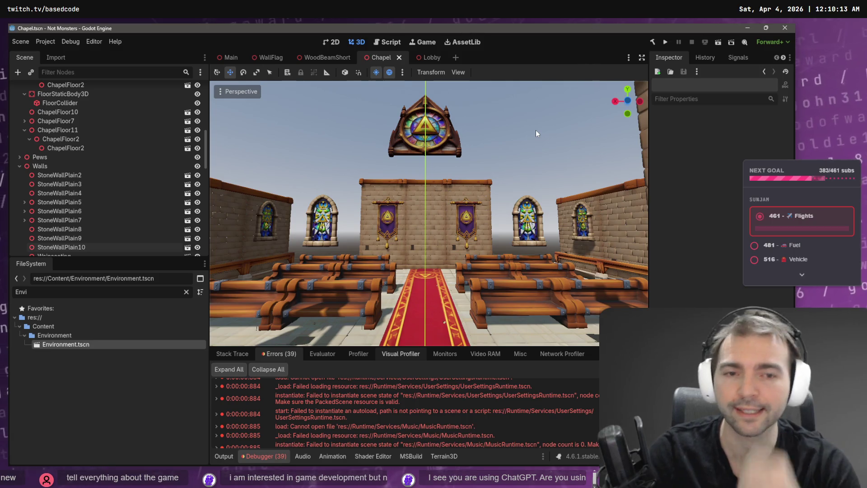
scroll(438, 394, up, 3)
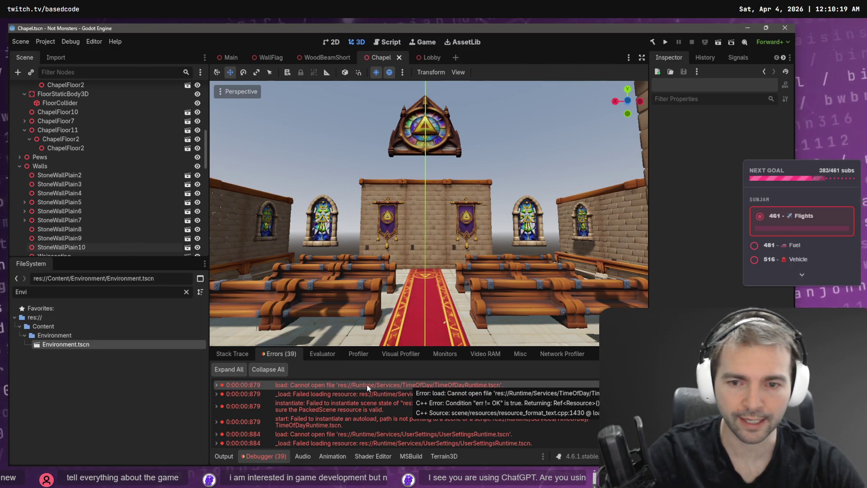
click(228, 57)
Run the project with F5, then switch to the ChatGPT conversation.
key(F5)
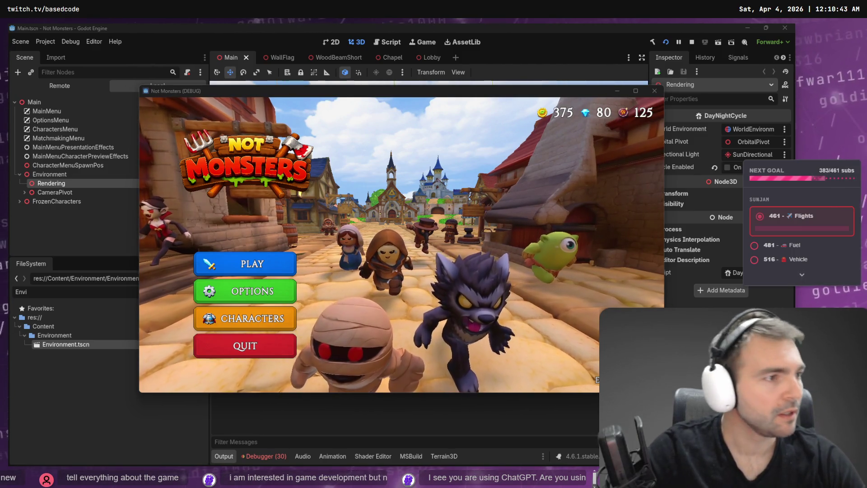
key(alt+Tab)
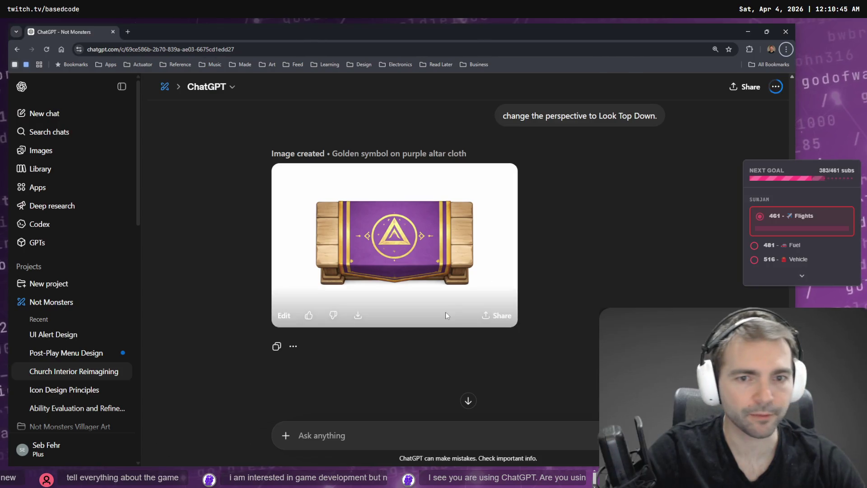
View the altar image full size, then dictate and send 'change the perspective to a side view'.
scroll(501, 217, up, 3)
click(459, 225)
key(Escape)
scroll(460, 261, down, 5)
scroll(492, 278, up, 2)
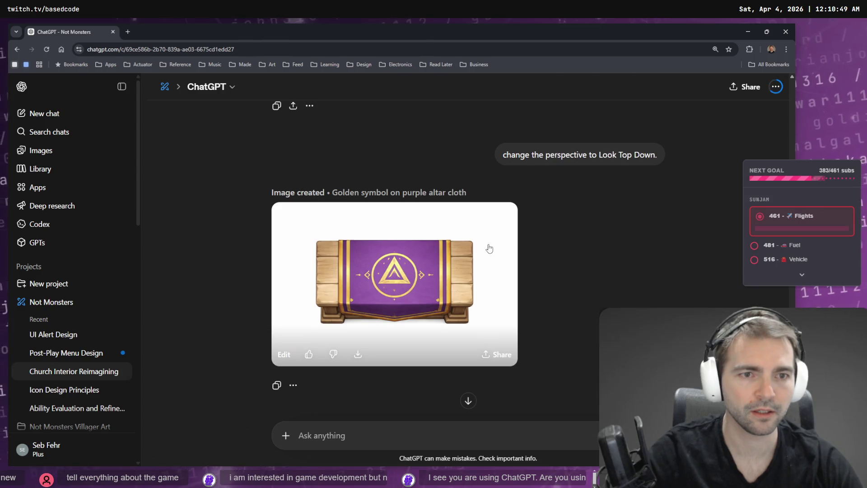
key(super+h)
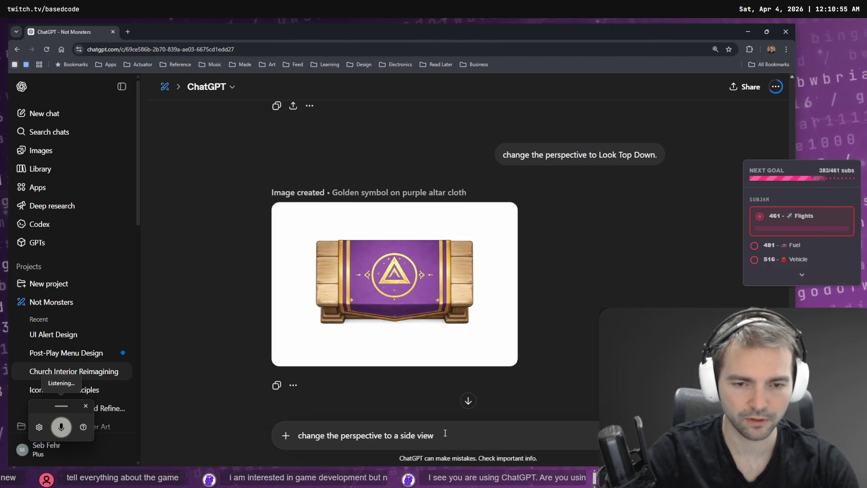
key(Return)
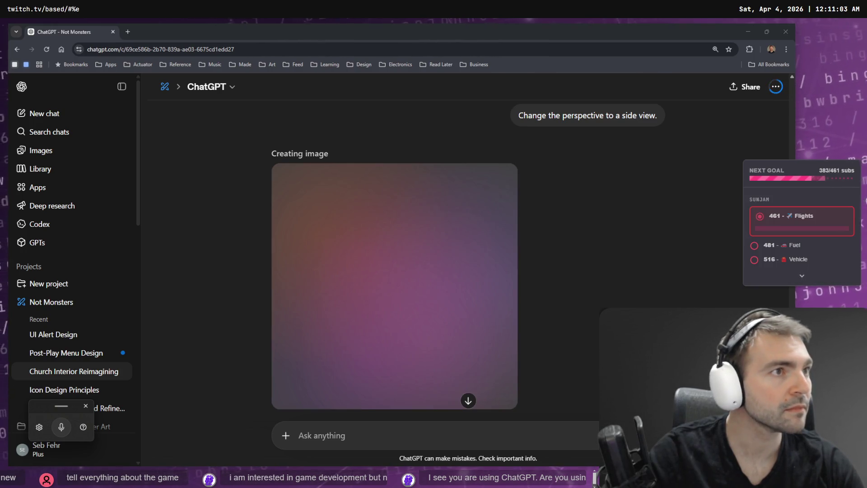
Quit the running game from its menu and return to the Godot editor.
click(556, 167)
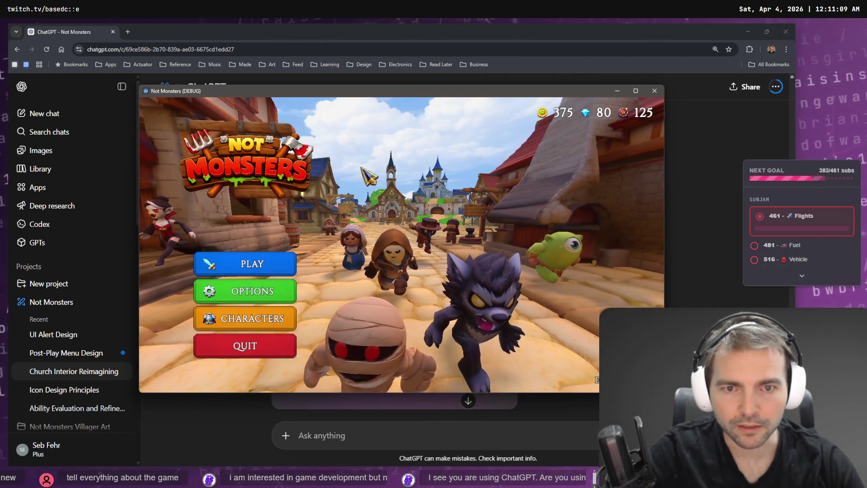
click(266, 348)
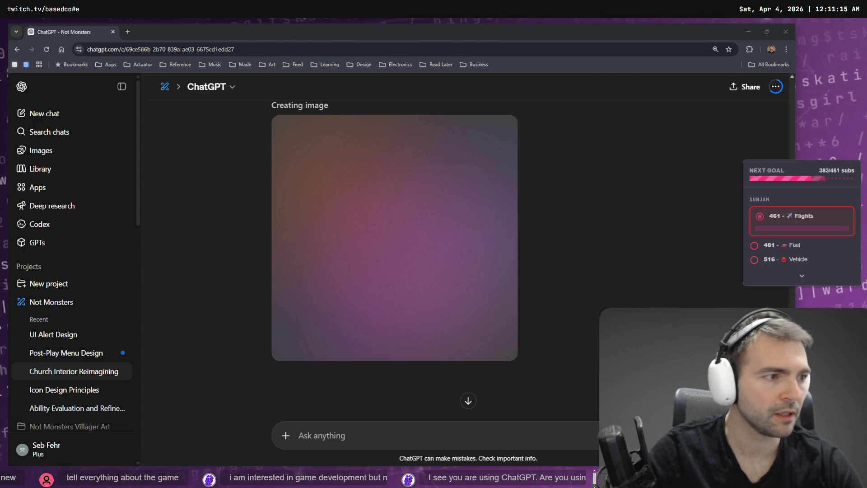
key(alt+Tab)
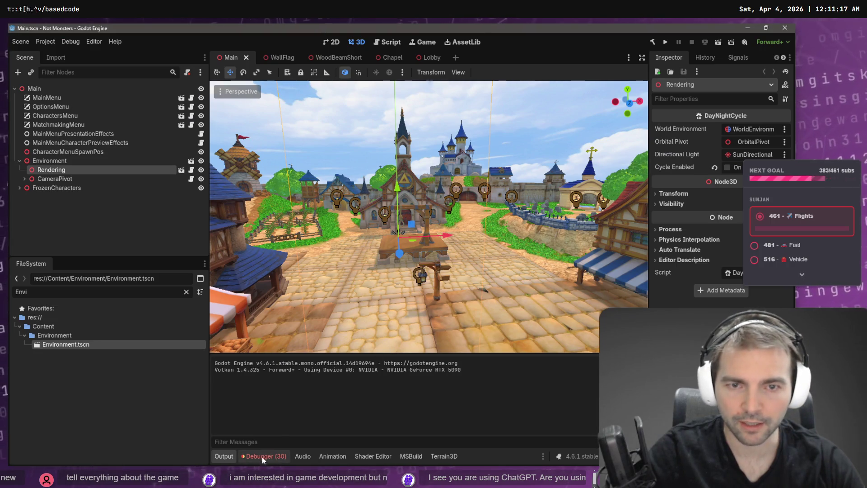
Show the debugger errors, then rerun the project with F5, stopping with F8 between launches.
click(262, 456)
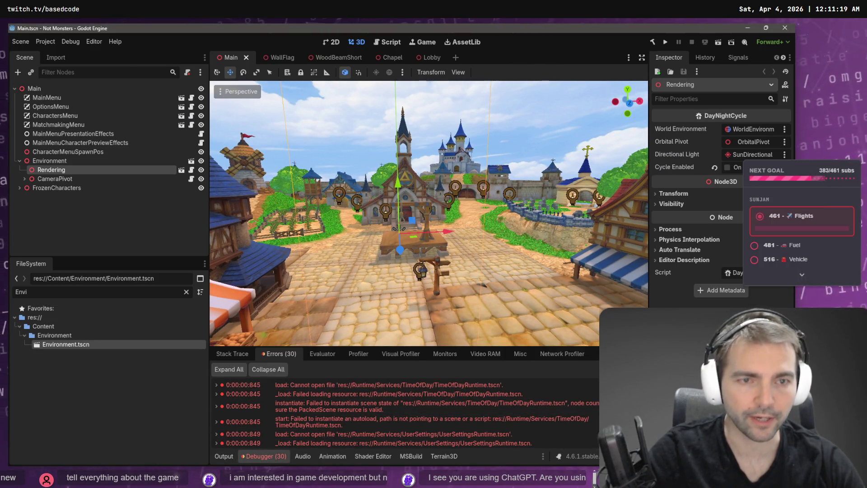
key(F5)
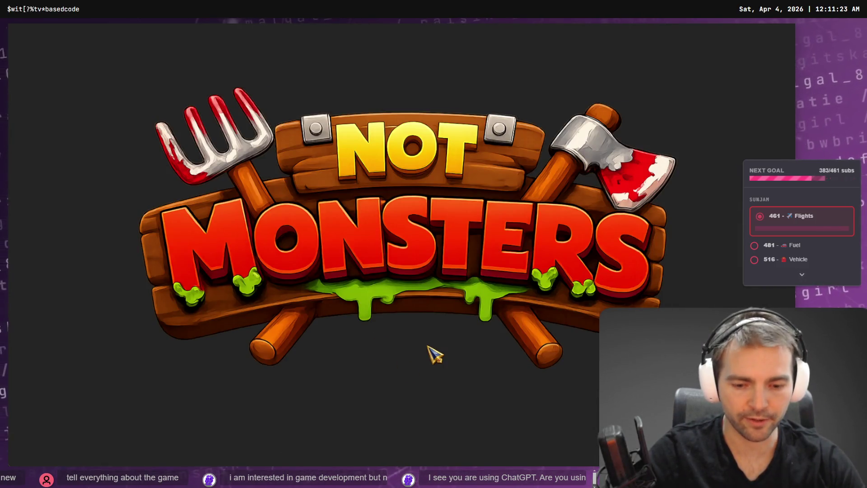
key(F8)
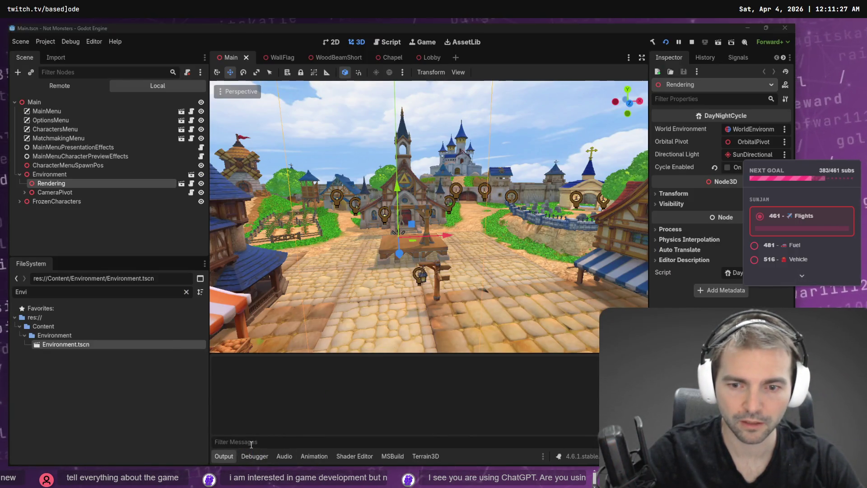
key(F5)
key(F8)
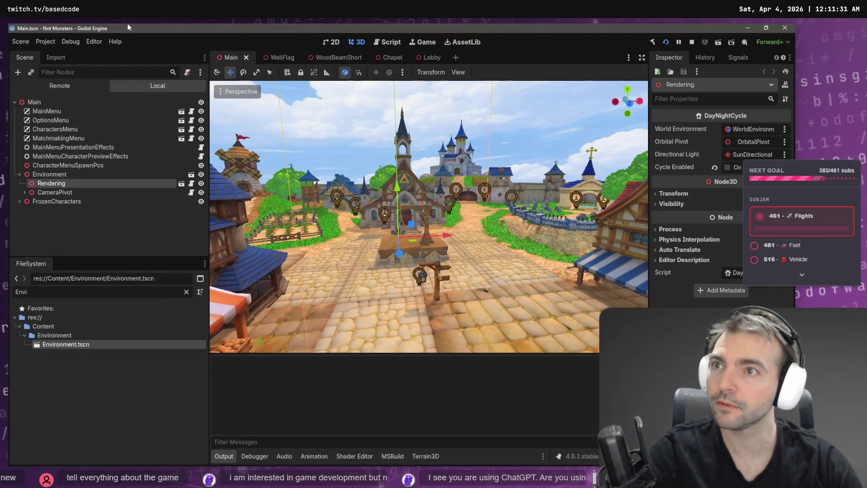
key(F5)
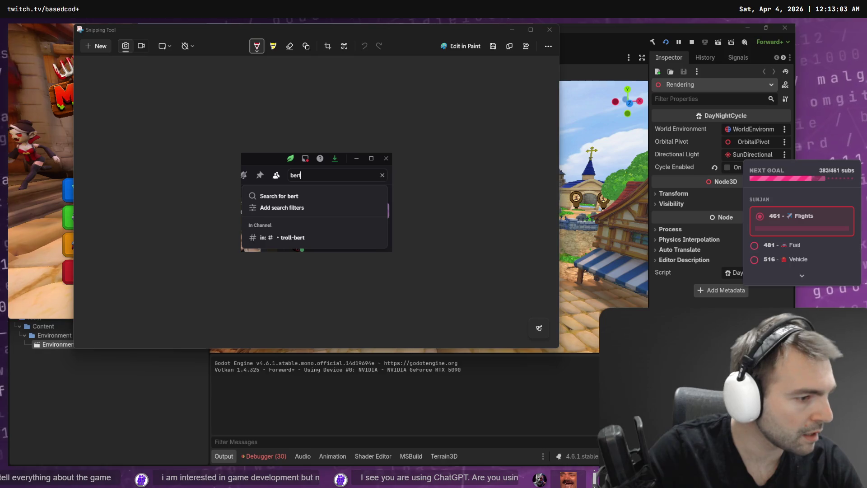
Close the Snipping Tool capture so the Not Monsters main menu is in front.
click(550, 29)
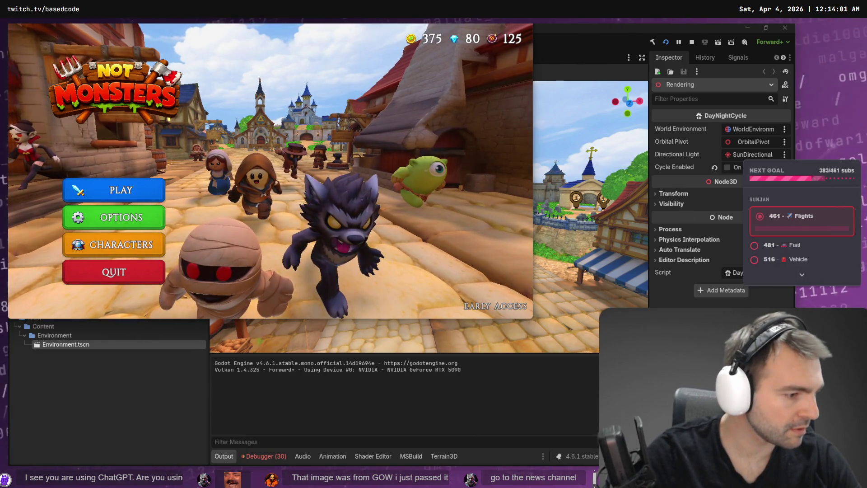
Move the game window aside and paste the Discord 'message could not be delivered' screenshot into Paint.
mouse_move(271, 18)
mouse_down()
mouse_move(632, 79)
mouse_move(271, 81)
mouse_move(311, 74)
mouse_up()
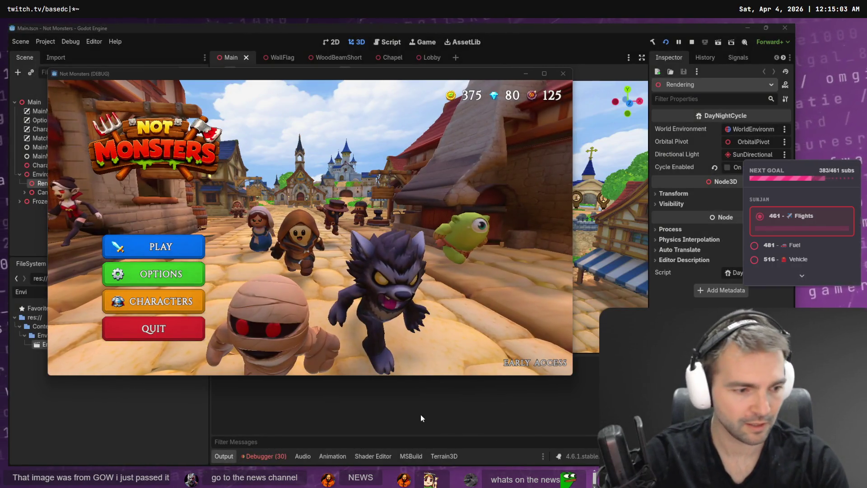
key(alt+Tab)
key(ctrl+v)
drag(114, 150, 187, 216)
click(279, 287)
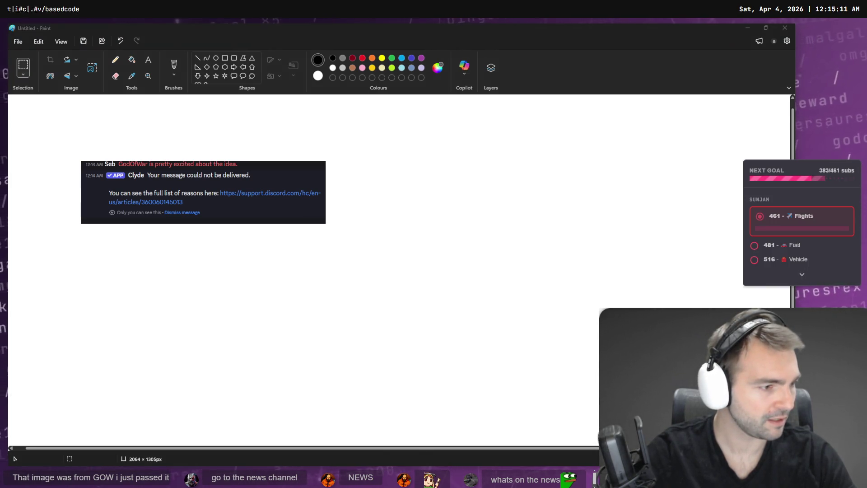
Paste a larger Discord direct-message capture over the first one, then close Paint without saving.
key(super+shift+s)
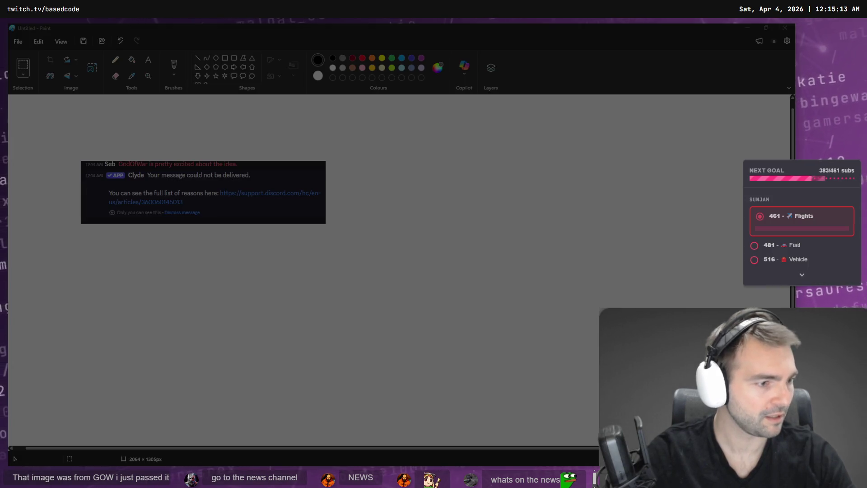
key(Escape)
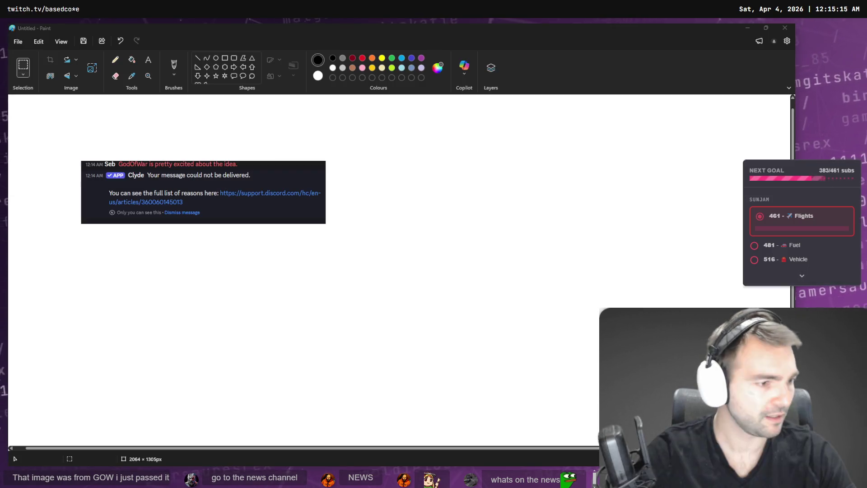
key(ctrl+v)
drag(116, 169, 238, 194)
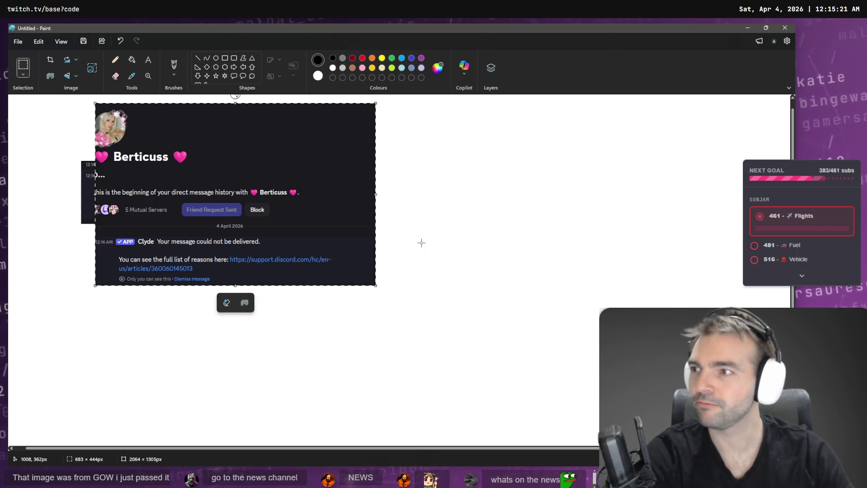
click(422, 243)
click(785, 28)
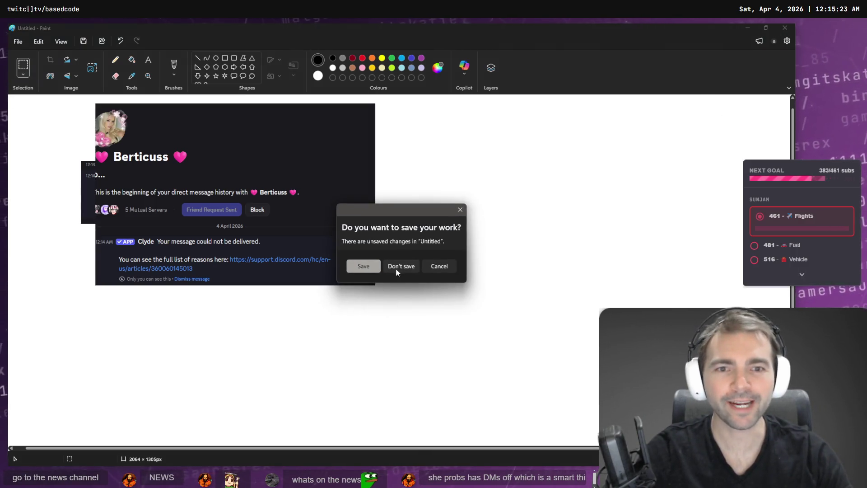
click(402, 271)
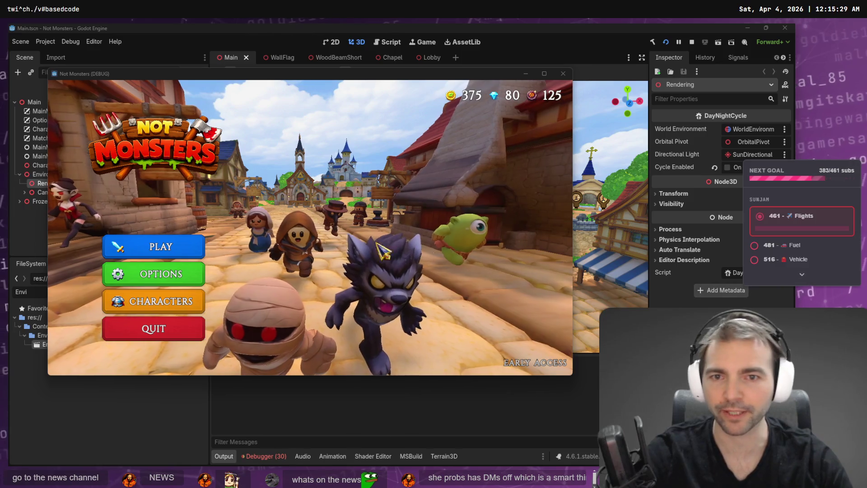
Close the game window, fly the viewport toward the castle, select Environment, and open the Lobby scene.
drag(390, 80, 395, 84)
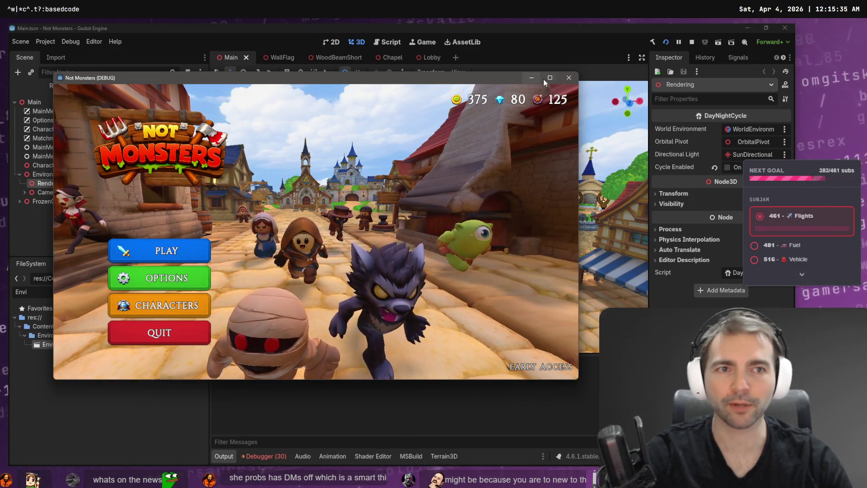
click(569, 77)
key(w)
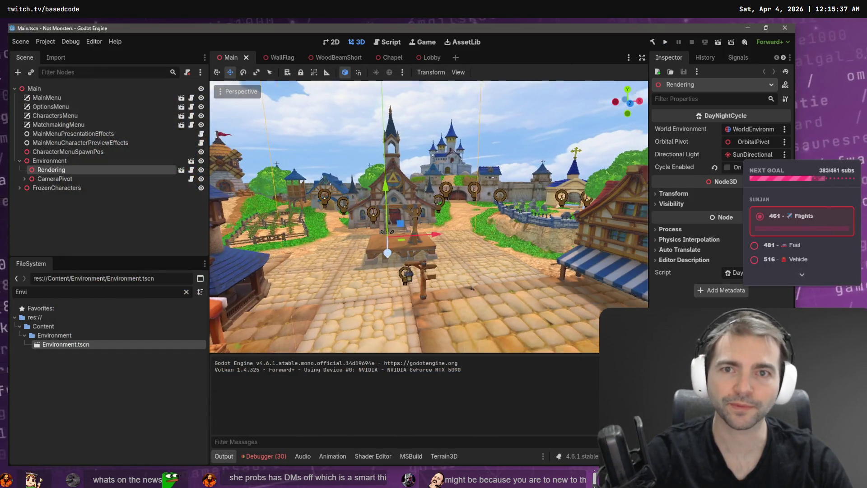
key(s)
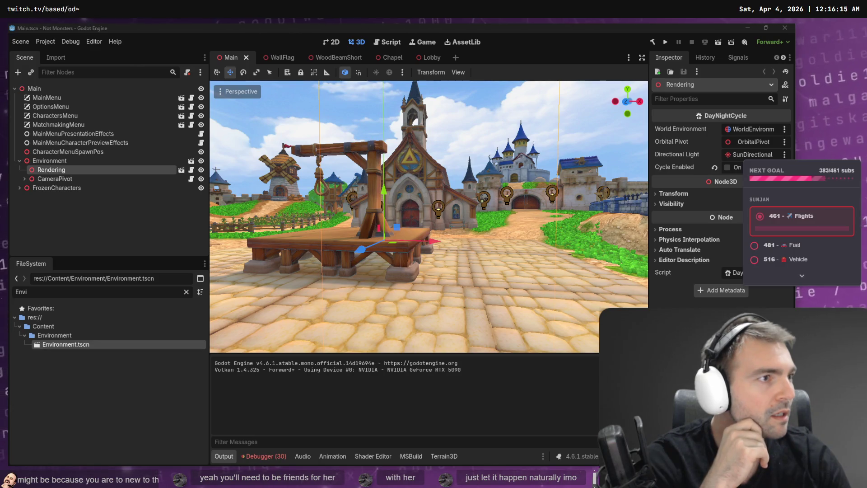
click(49, 161)
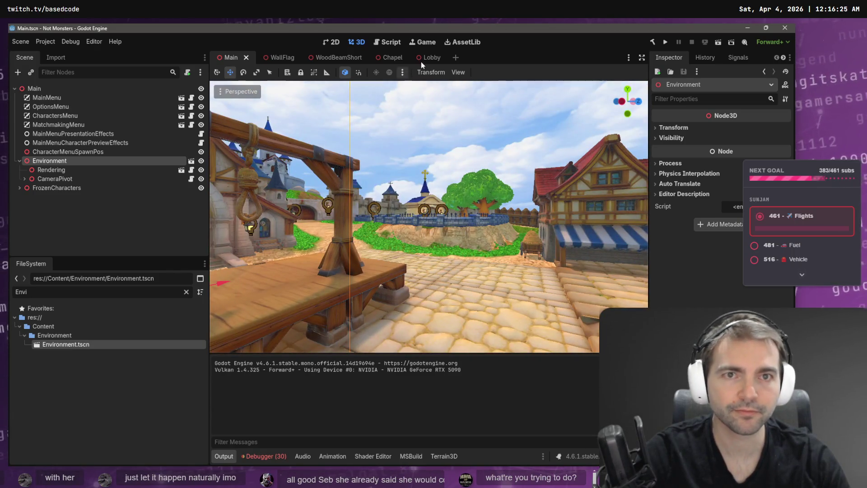
click(441, 58)
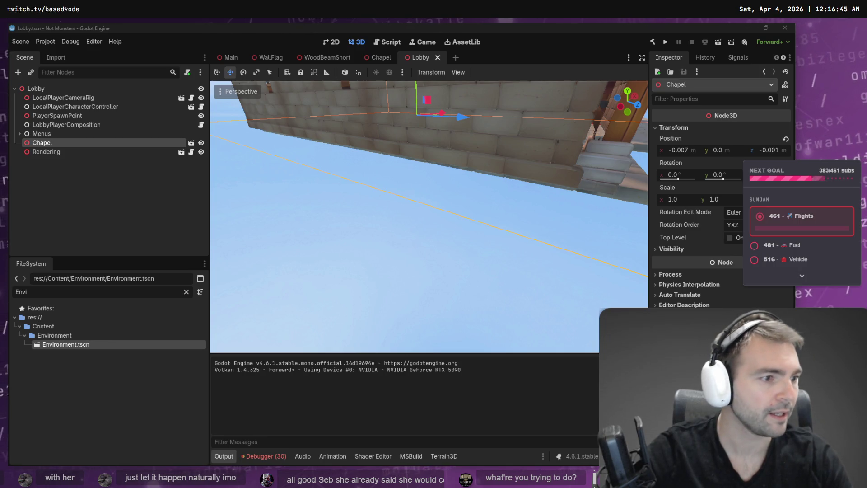
Bring up a File Explorer window with Win+E.
key(super+e)
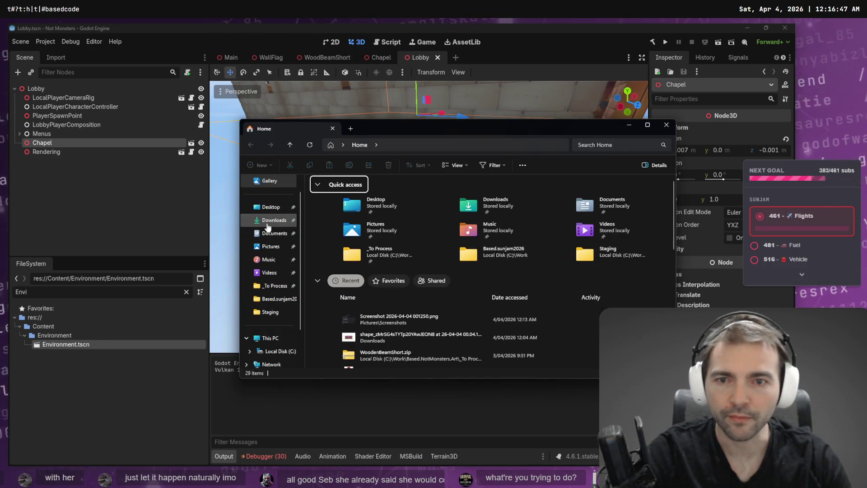
In Downloads, rename the newly downloaded zip to ChapelDoor.zip.
click(274, 220)
click(386, 202)
click(387, 202)
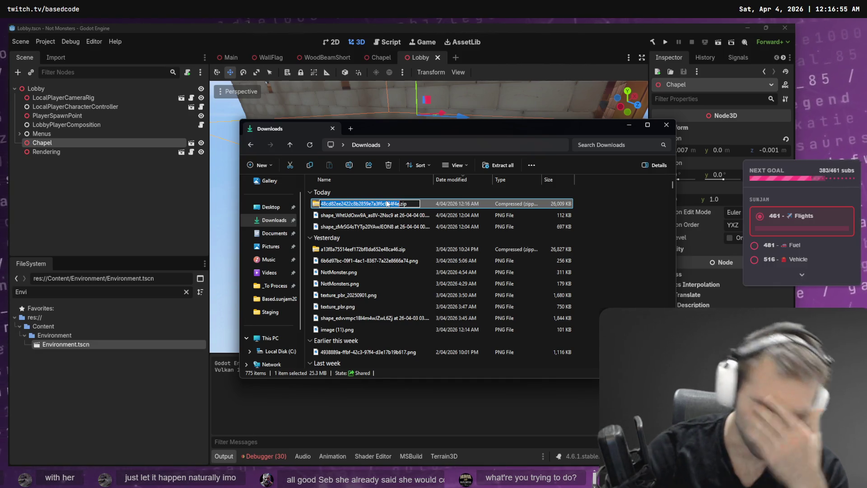
text(Chapel)
text(Door)
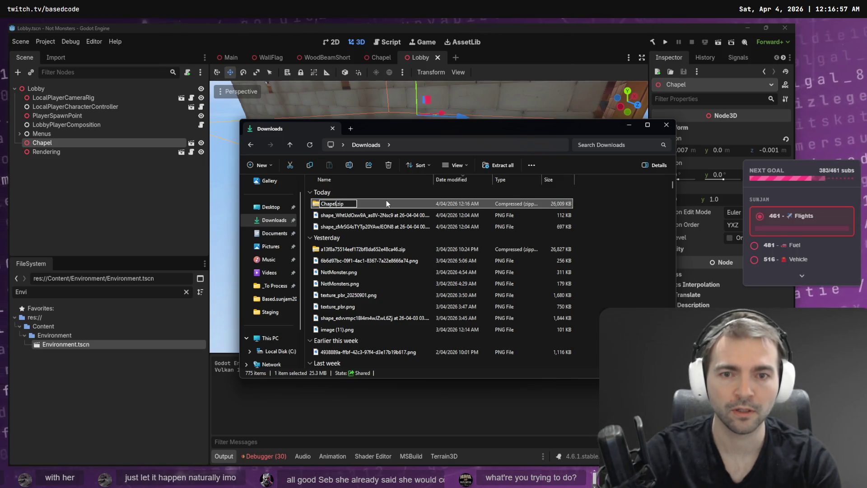
key(Return)
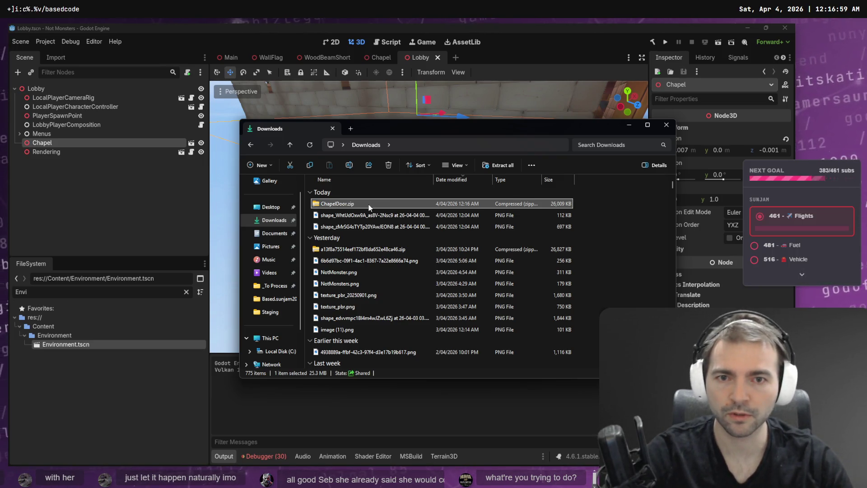
Paste ChapelDoor.zip into the _To Process folder.
click(274, 286)
key(ctrl+v)
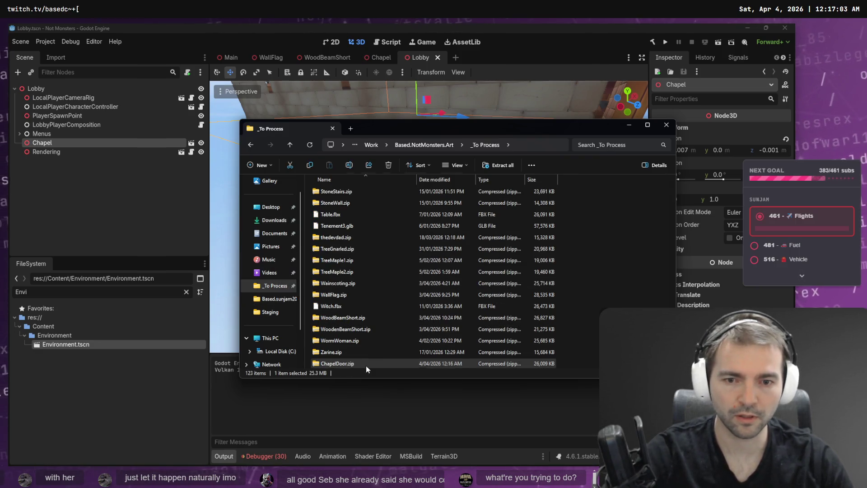
right_click(366, 364)
key(Escape)
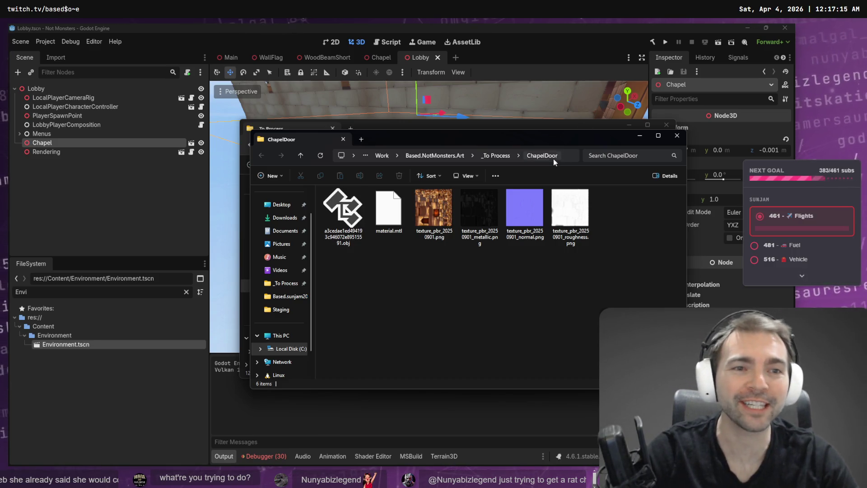
Rename the hash-named model file to ChapelDoor.obj using the copied folder name.
key(ctrl+l)
key(End)
key(ctrl+shift+Left)
key(ctrl+c)
key(Escape)
click(343, 208)
key(F2)
key(ctrl+v)
key(Return)
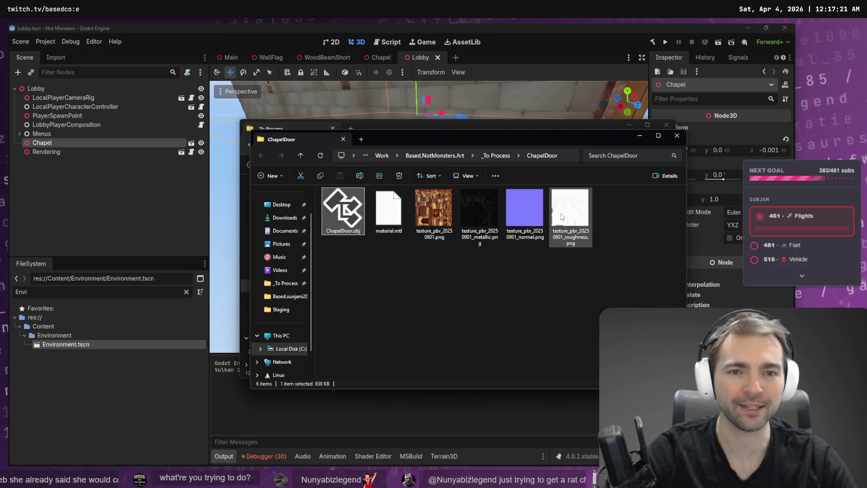
Cut all six model files, then return to Godot and clear the FileSystem filter.
key(ctrl+a)
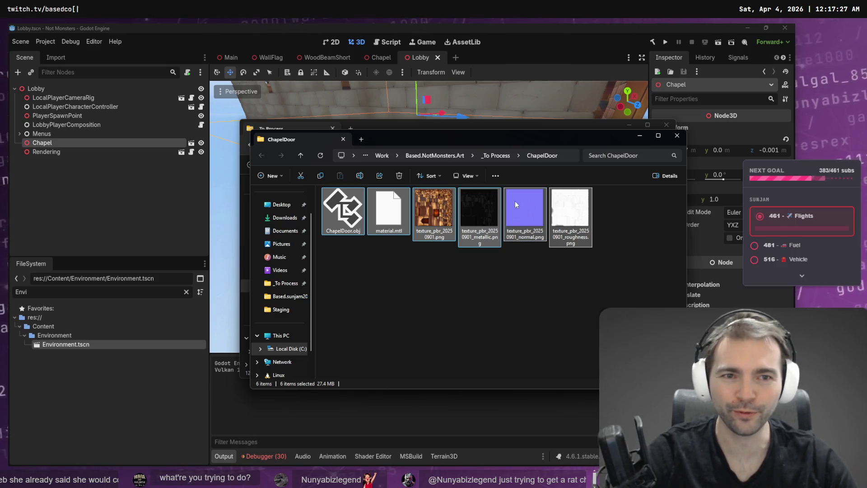
drag(649, 199, 318, 248)
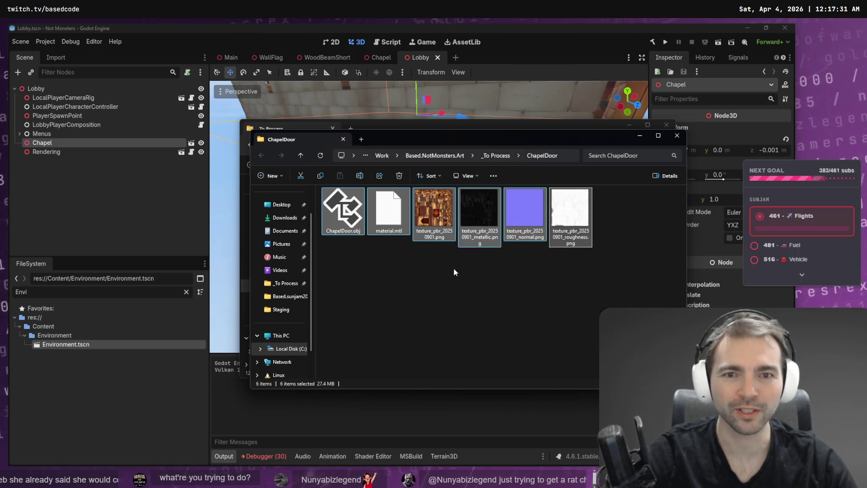
key(ctrl+x)
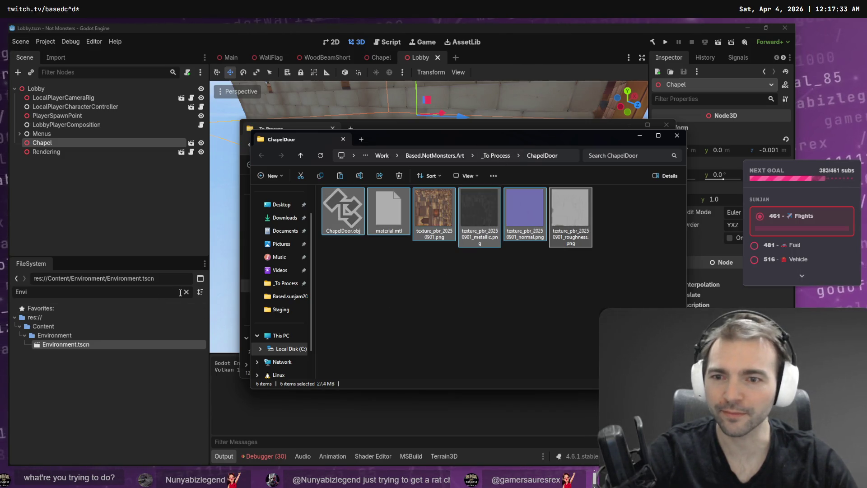
click(192, 309)
click(186, 292)
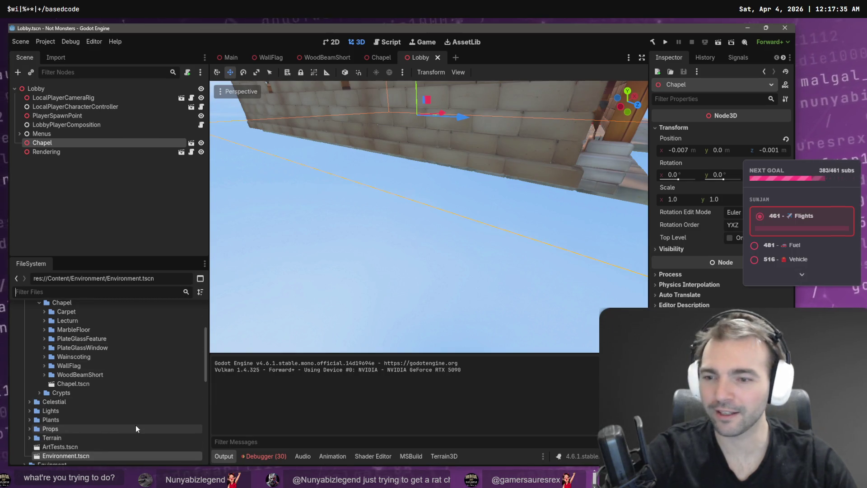
Create a ChapelDoor folder inside the Chapel folder in Godot's FileSystem.
key(alt+Tab)
key(alt+Tab)
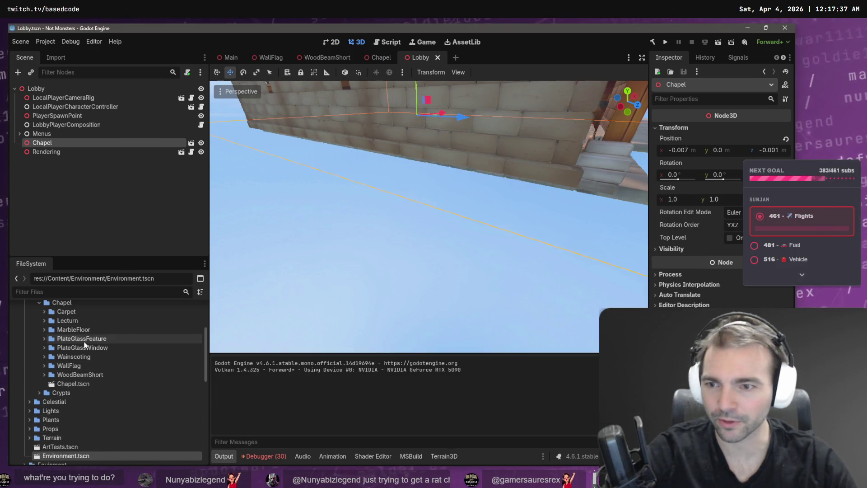
scroll(84, 342, up, 2)
right_click(71, 322)
mouse_move(170, 326)
click(242, 323)
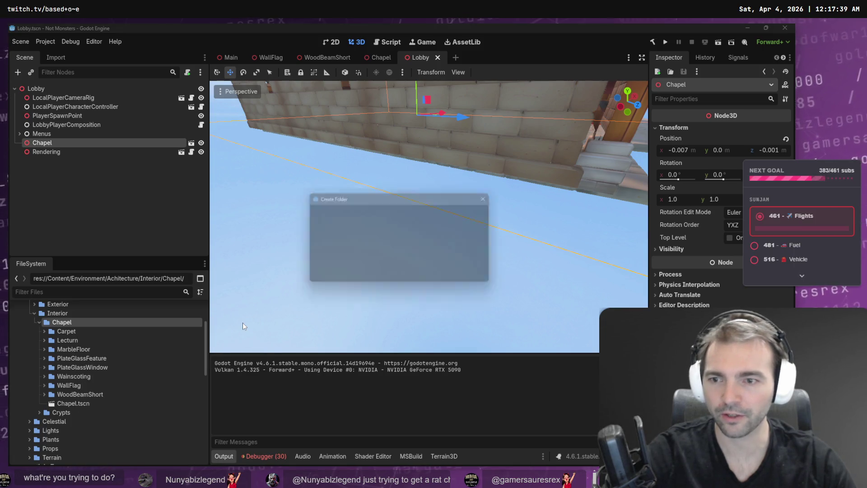
text(ChapelDoor)
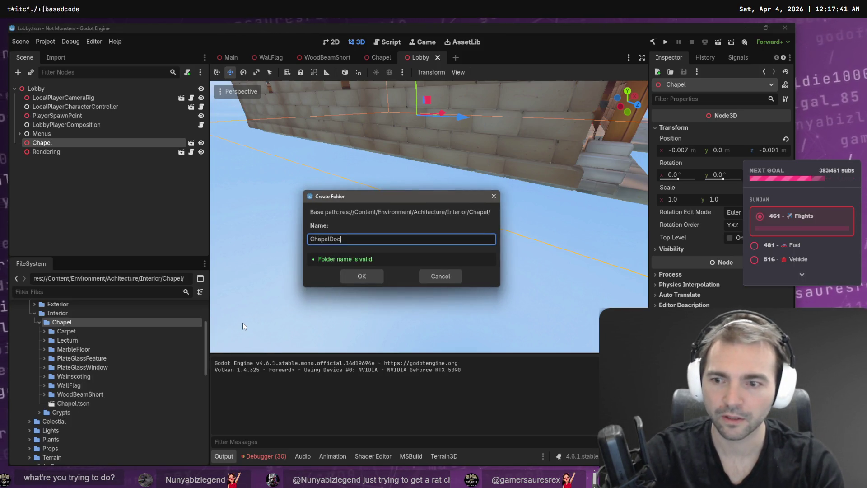
key(Return)
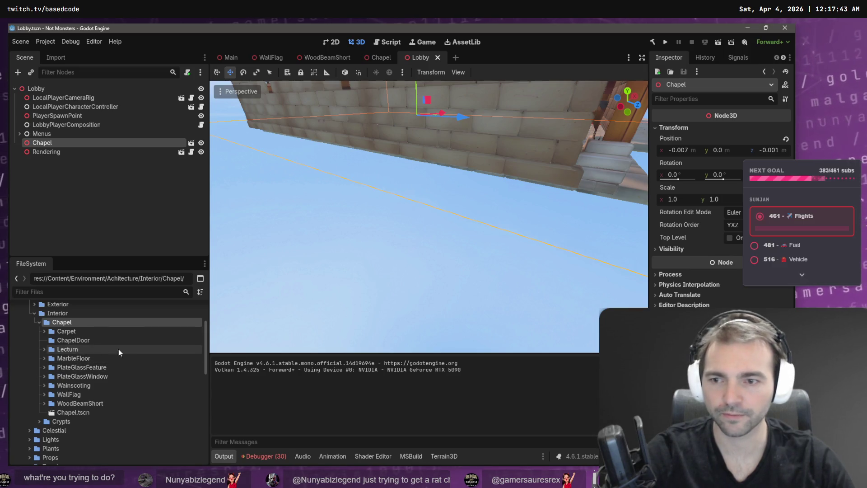
Select the six files in ChapelDoor.zip, then filter Godot's FileSystem for 'ArtTests'.
key(alt+Tab)
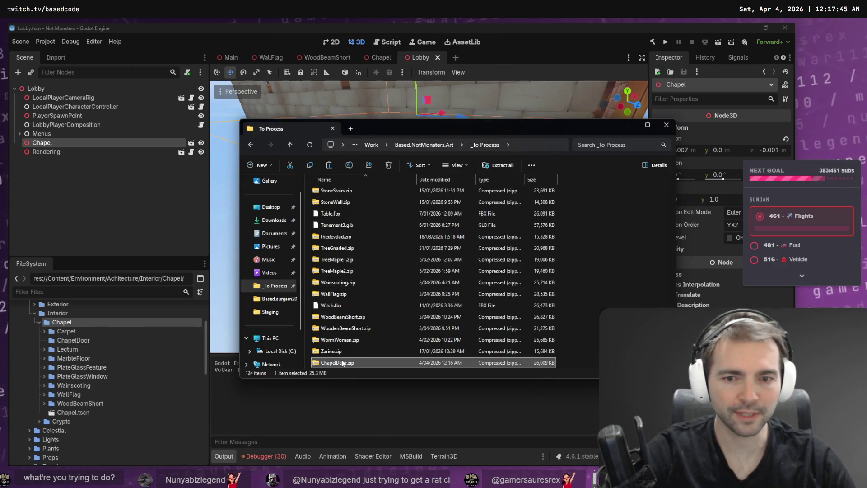
double_click(342, 360)
key(ctrl+a)
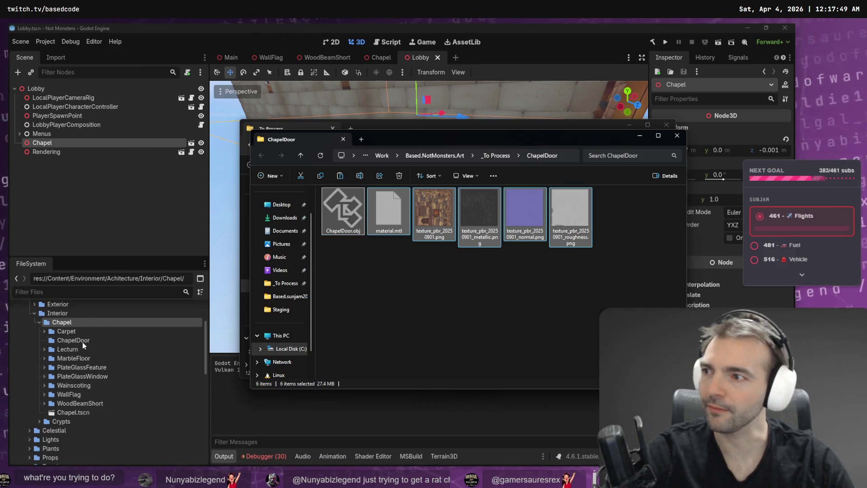
click(676, 135)
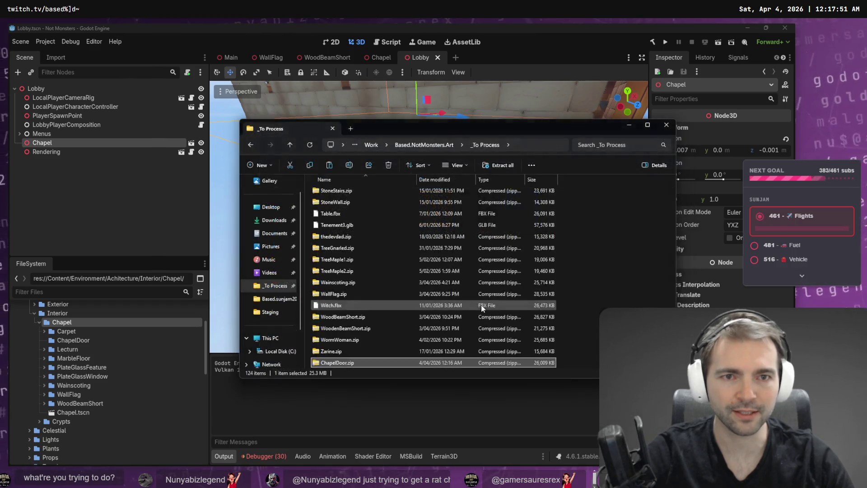
key(alt+Tab)
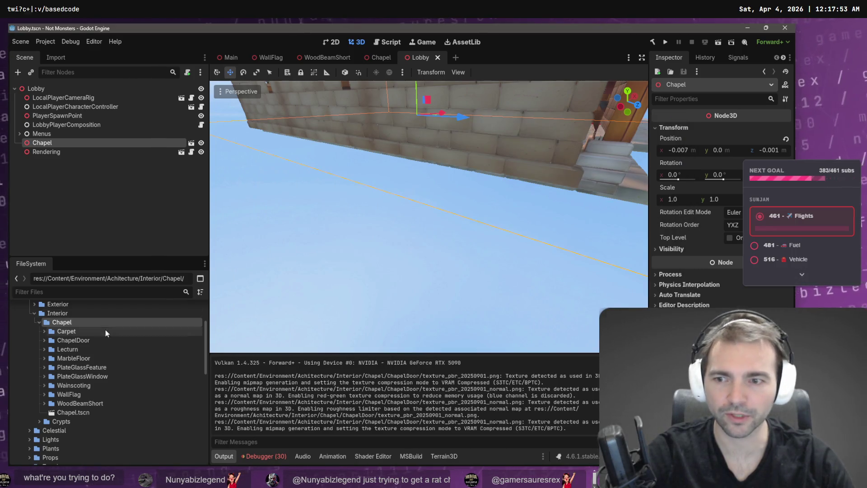
click(44, 332)
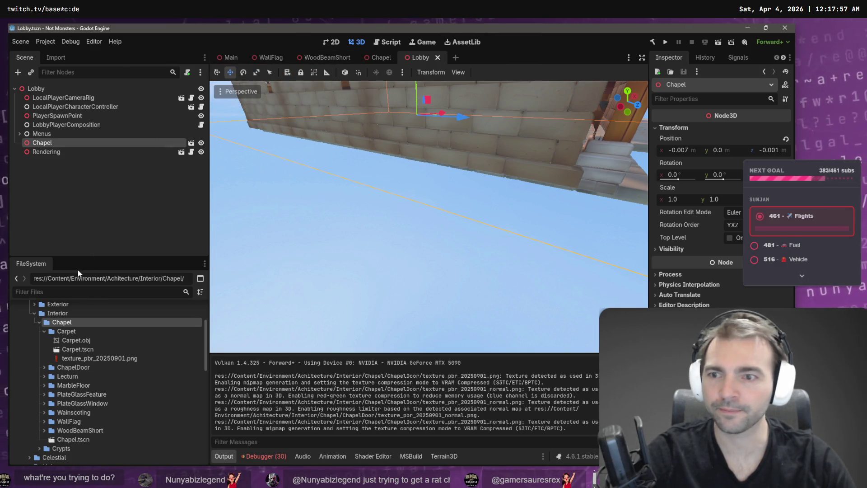
click(63, 292)
text(ArtTests)
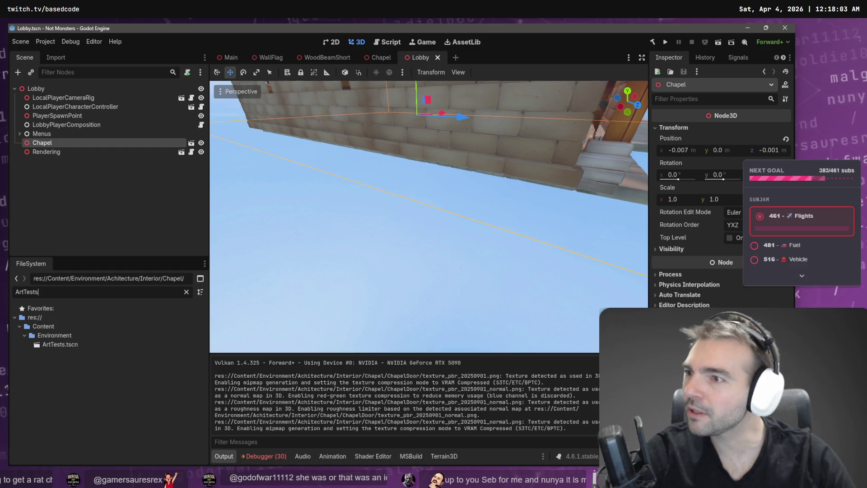
Open ArtTests.tscn and frame the WallFlag banner in the viewport.
click(64, 347)
double_click(64, 347)
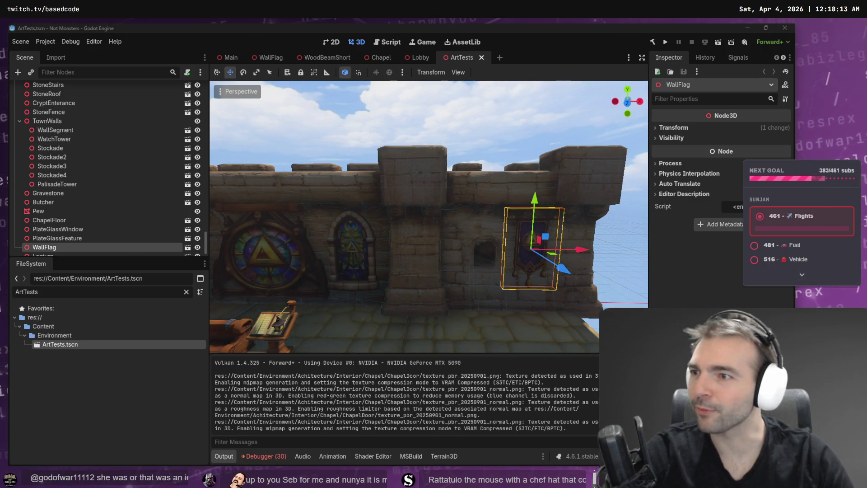
key(f)
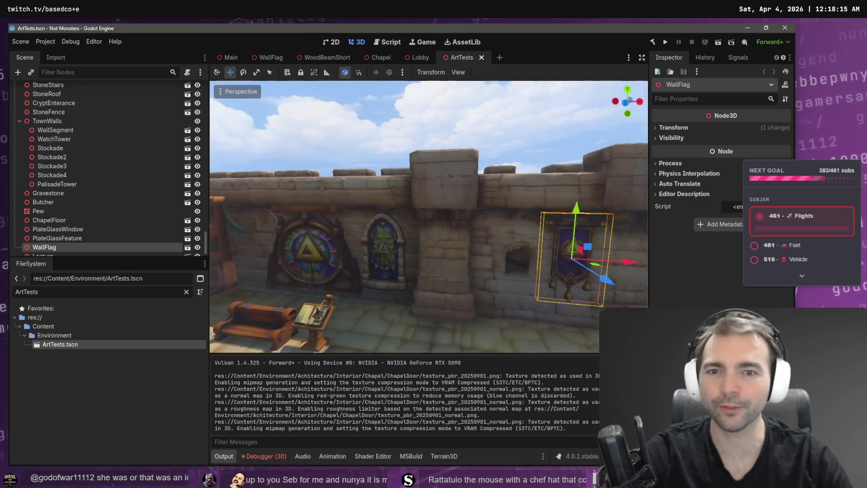
scroll(424, 113, up, 5)
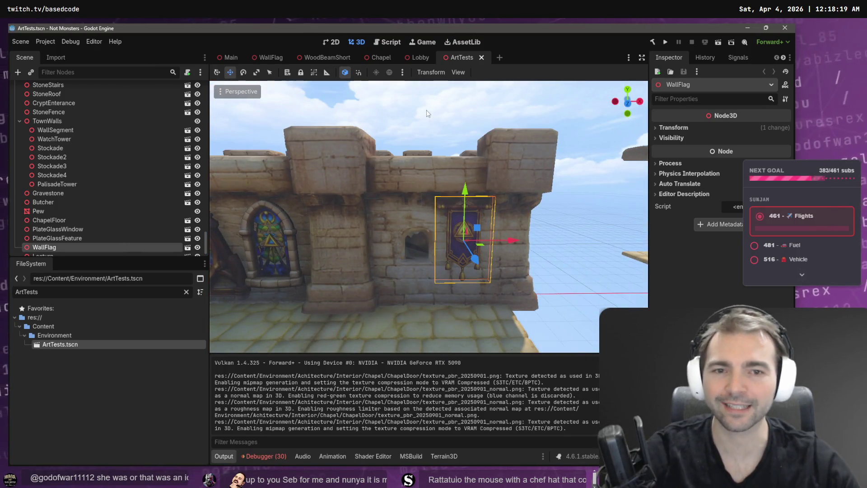
scroll(420, 131, down, 5)
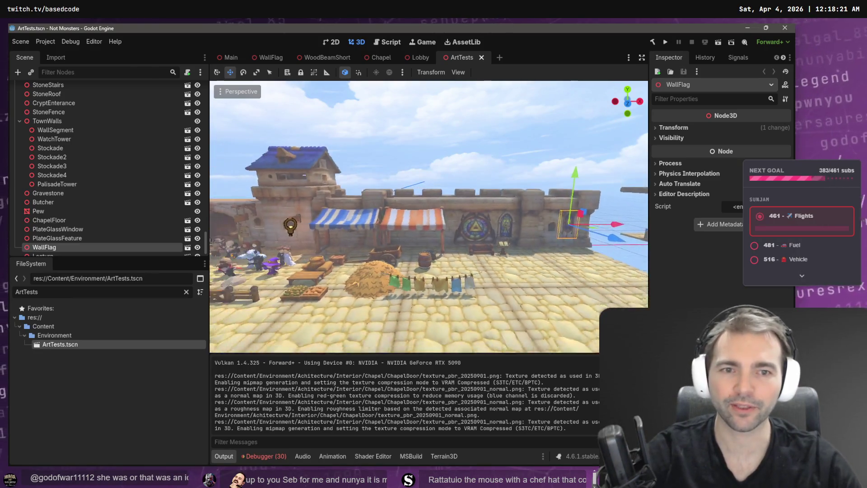
scroll(429, 217, up, 5)
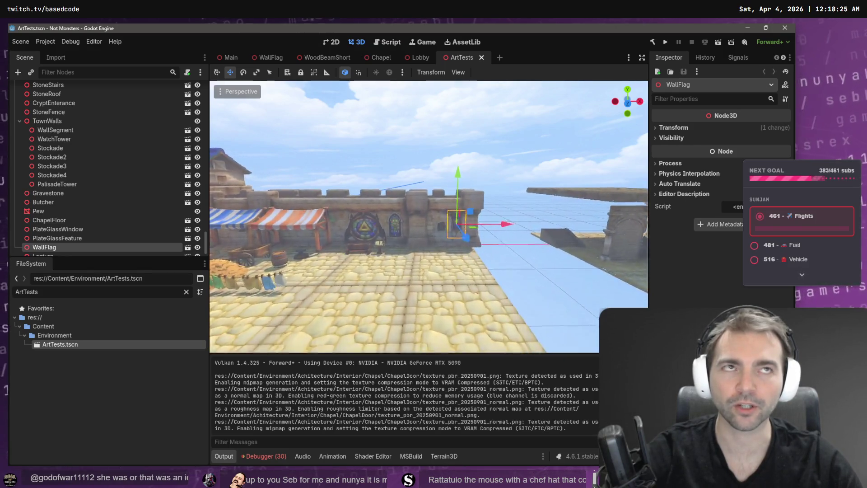
Box-select the chapel pieces and trial-move them, cancelling each move and deselecting.
mouse_move(541, 159)
mouse_down()
mouse_move(329, 316)
mouse_move(291, 321)
mouse_up()
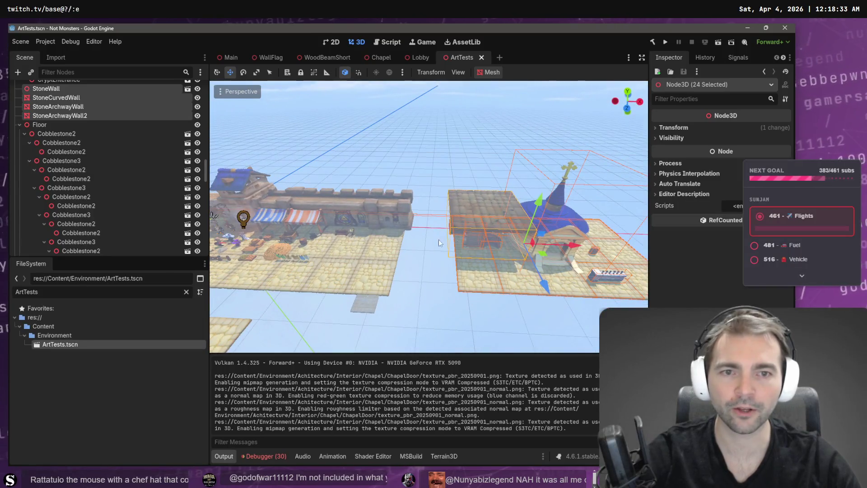
drag(566, 250, 611, 245)
key(ctrl+z)
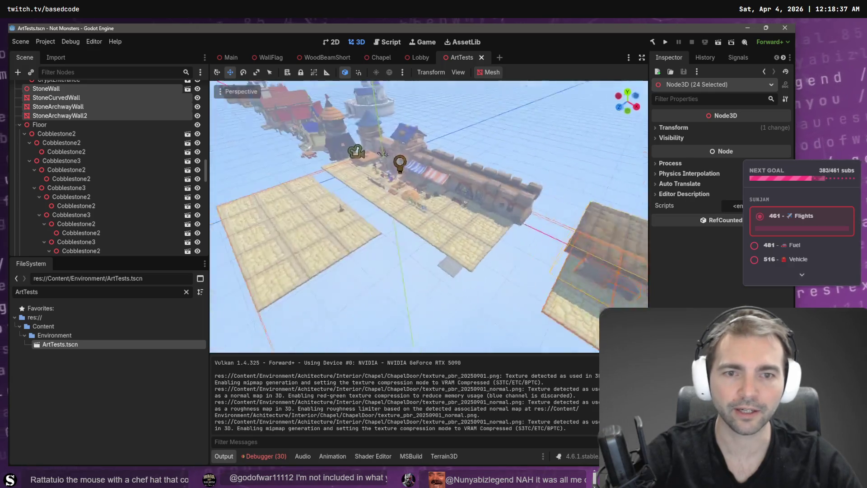
click(537, 249)
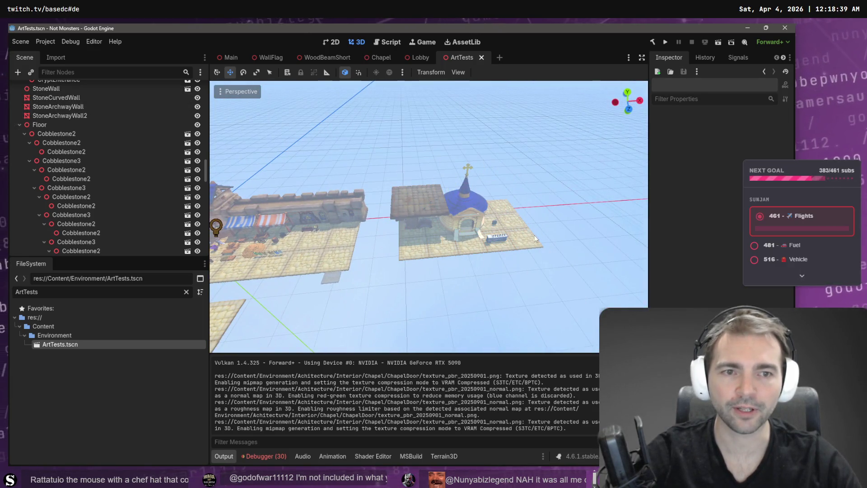
drag(553, 285, 382, 133)
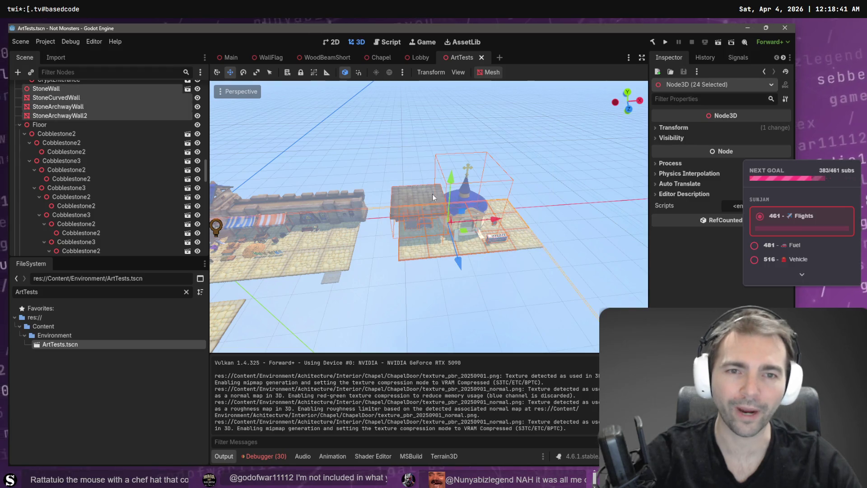
mouse_move(491, 218)
mouse_down()
mouse_move(445, 181)
mouse_move(470, 187)
mouse_up()
key(Escape)
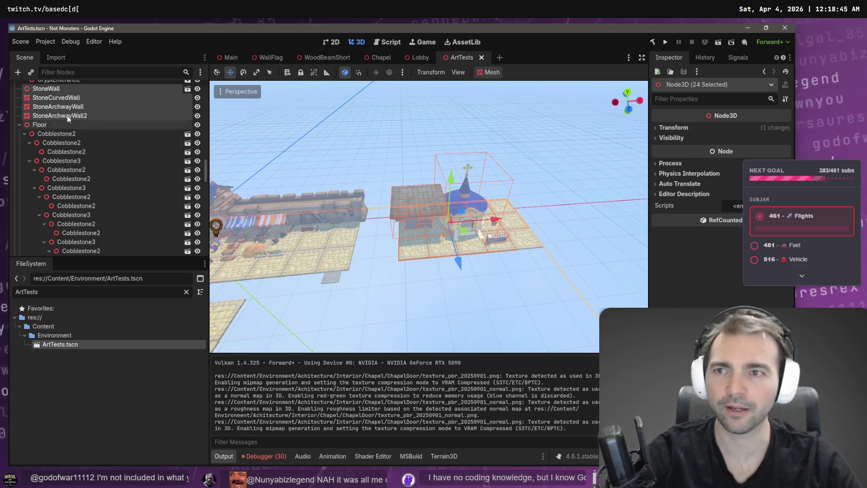
click(382, 256)
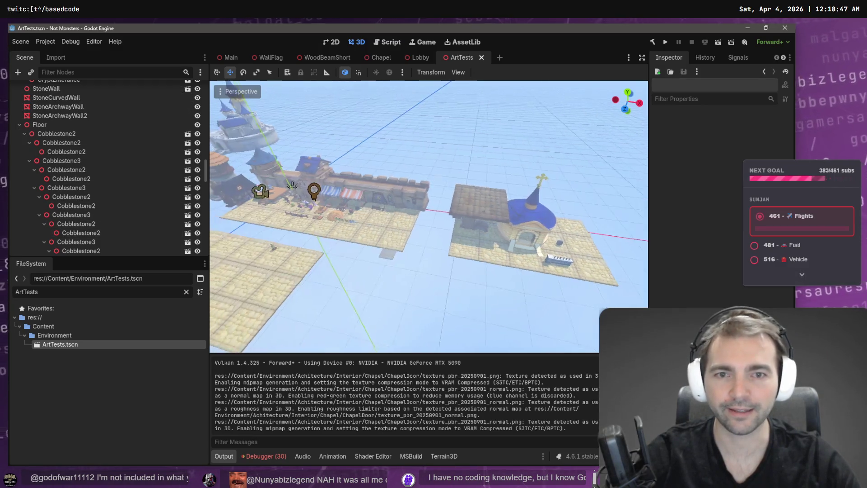
Fly toward the market wall, clear the file filter, and collapse the Carpet folder.
key(w)
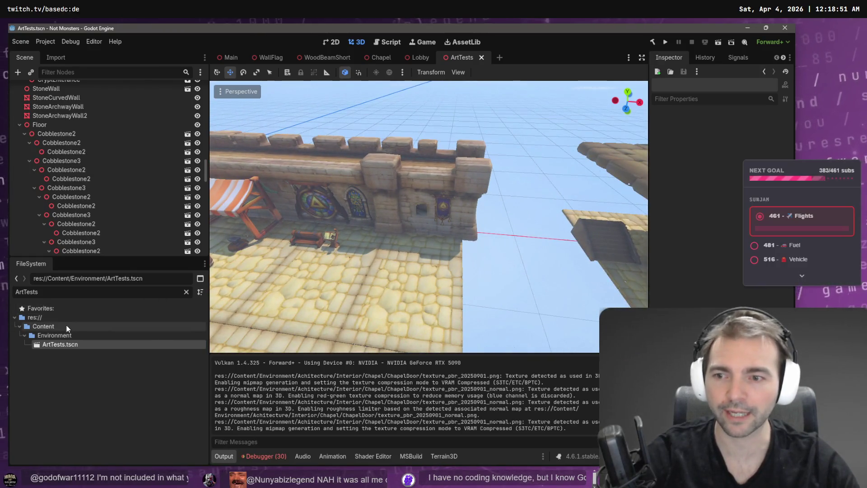
key(w)
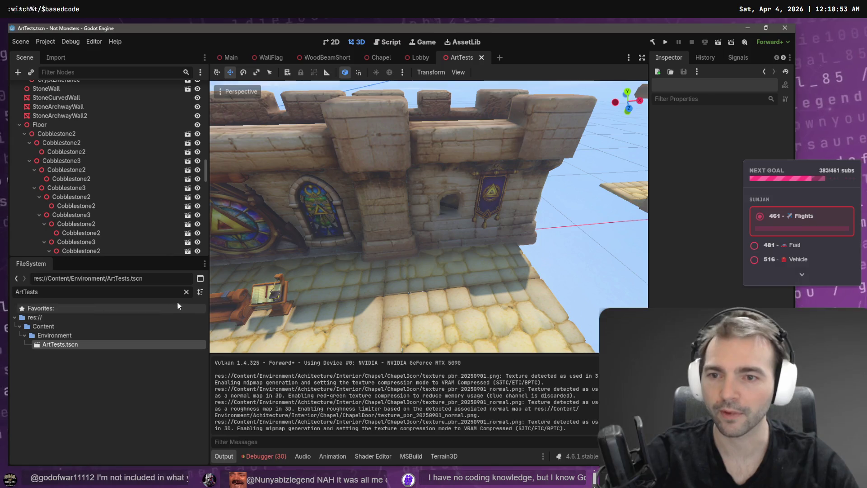
click(186, 292)
scroll(158, 329, up, 3)
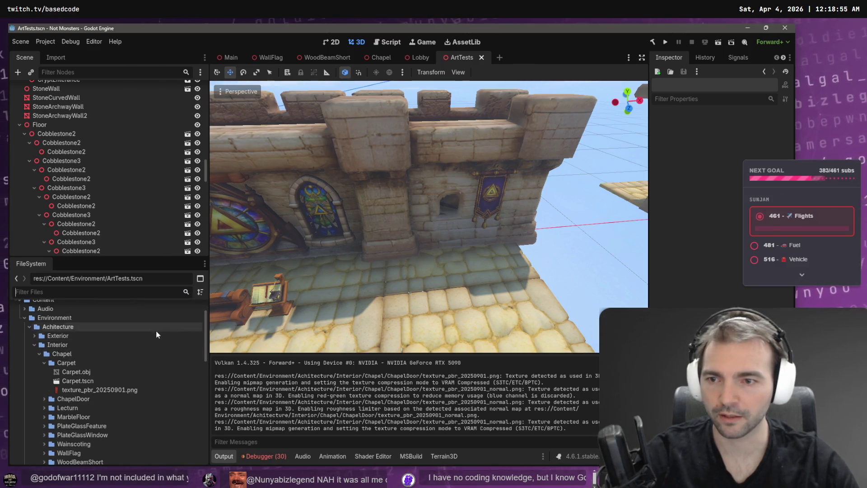
click(44, 363)
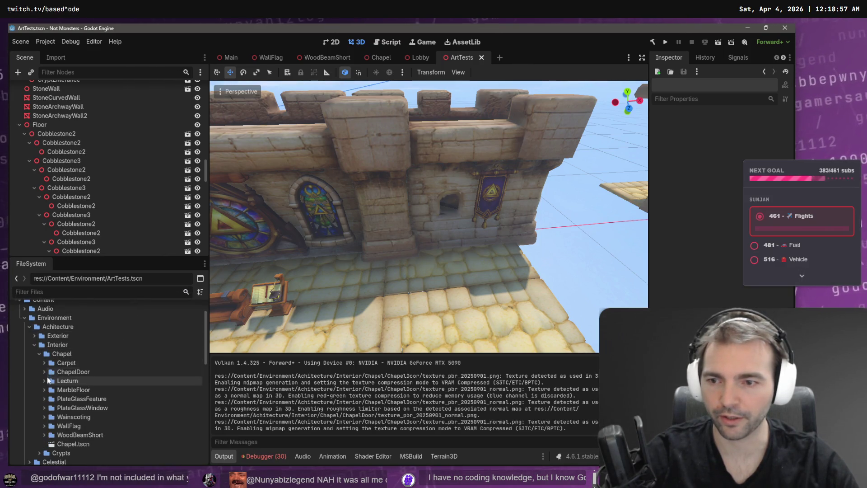
Create a new scene named ChapelDoor in the ChapelDoor folder.
click(47, 372)
click(42, 370)
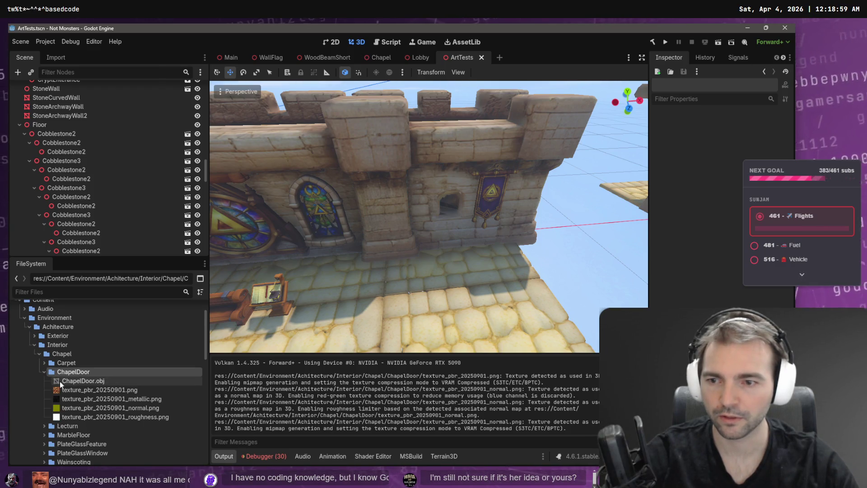
right_click(79, 366)
click(67, 370)
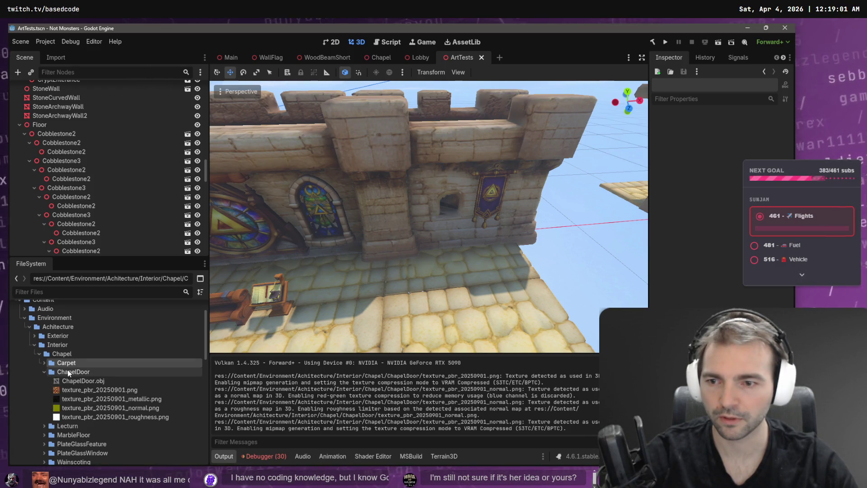
right_click(67, 369)
mouse_move(182, 323)
click(215, 330)
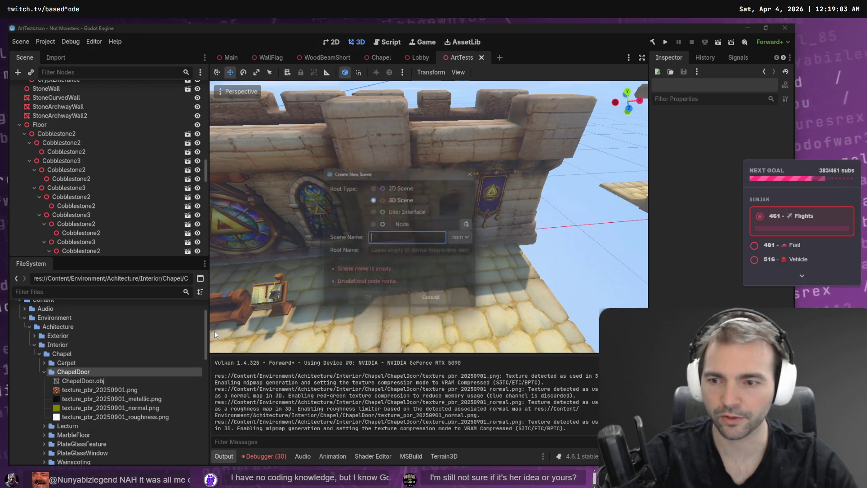
text(ChapelDoor)
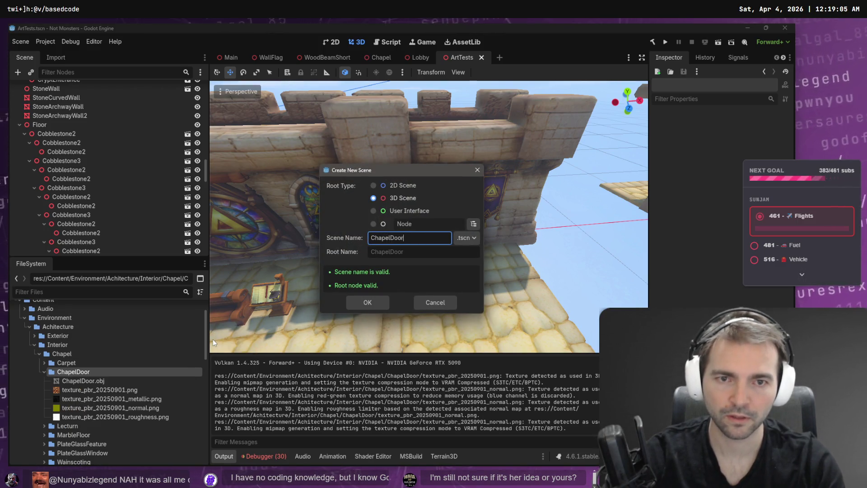
key(Return)
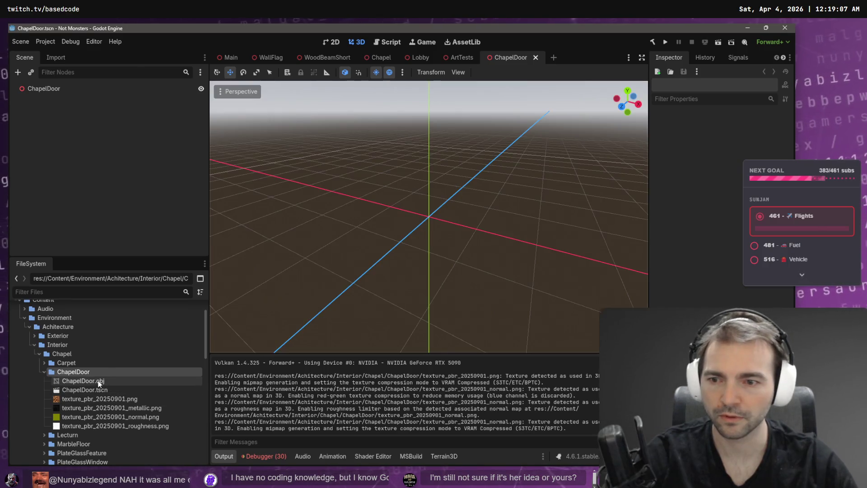
Add ChapelDoor.obj to the scene, raise it along Y, and save.
mouse_move(77, 380)
mouse_down()
mouse_move(496, 222)
mouse_move(449, 213)
mouse_move(430, 222)
mouse_up()
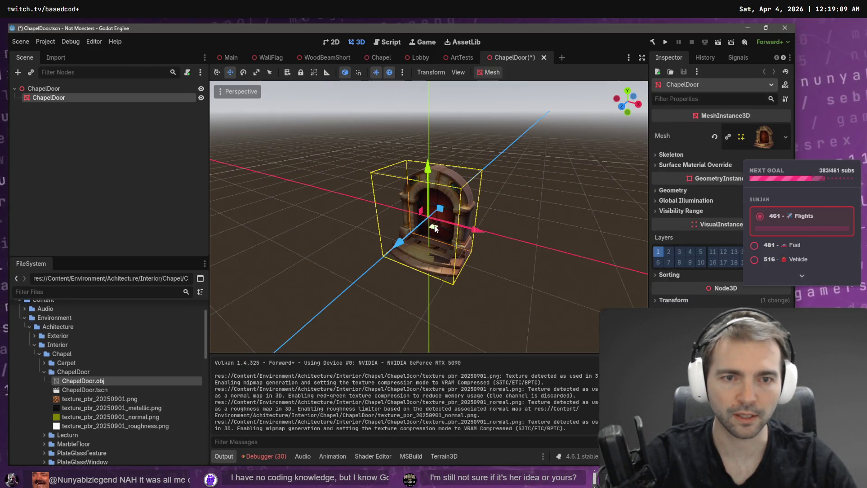
mouse_move(428, 169)
mouse_down()
mouse_move(434, 115)
mouse_move(448, 109)
mouse_up()
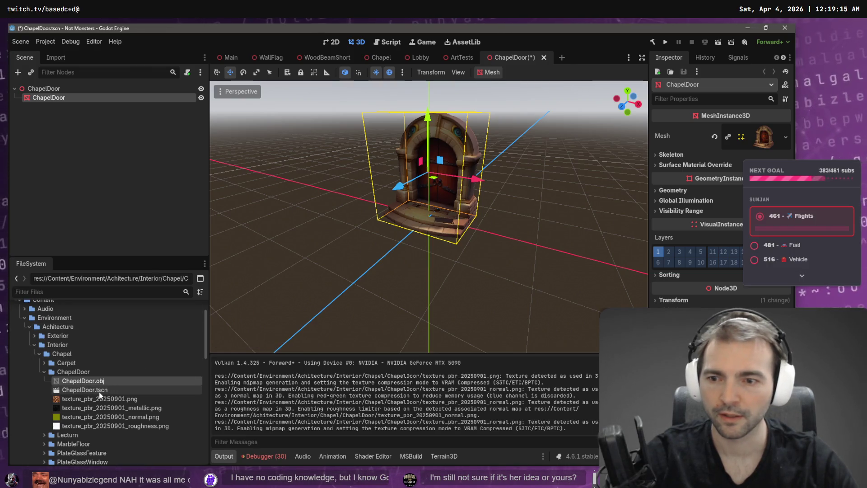
key(ctrl+s)
Place a ChapelDoor instance beside the wall in ArtTests.
click(462, 59)
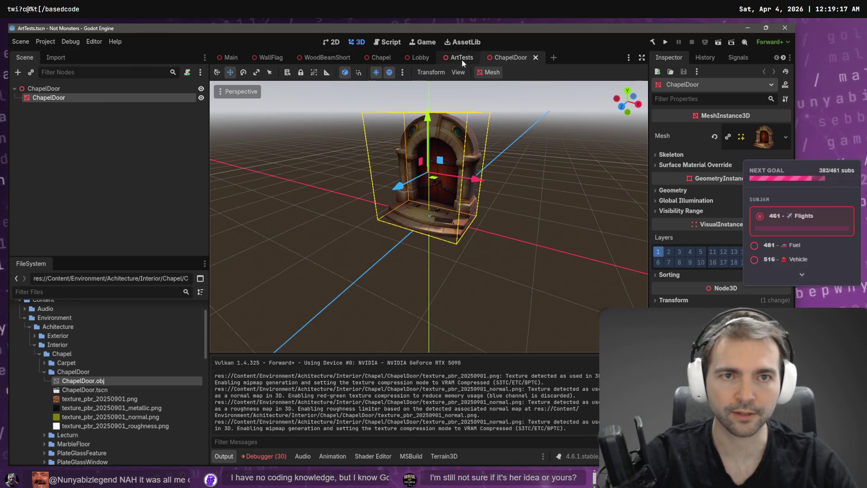
mouse_move(92, 389)
mouse_down()
mouse_move(339, 297)
mouse_move(416, 244)
mouse_move(461, 257)
mouse_move(454, 253)
mouse_up()
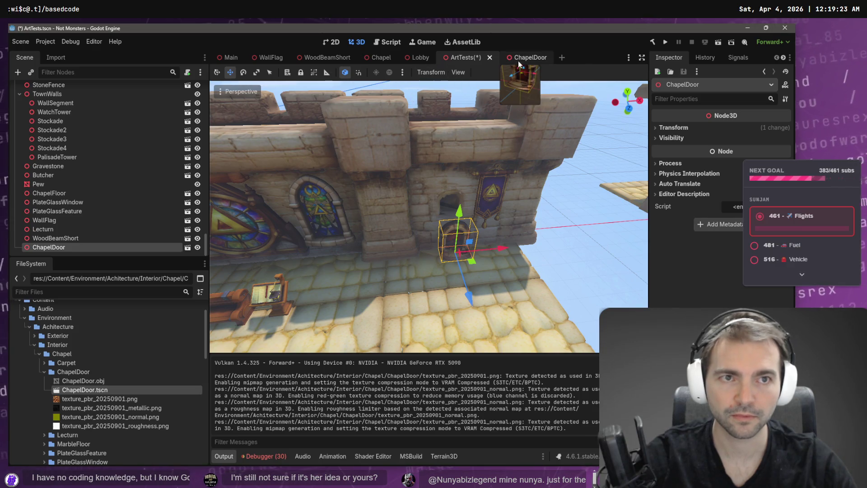
click(521, 60)
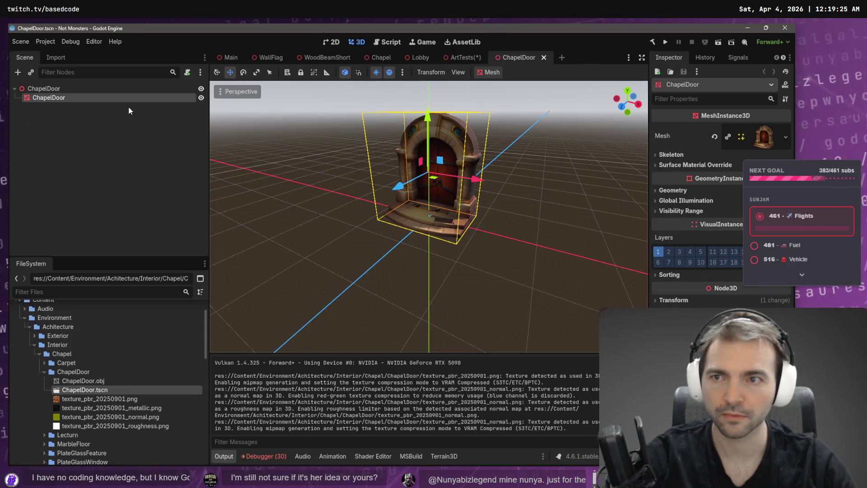
Reimport ChapelDoor.obj with Scale Mesh set to 2.0 on all axes.
click(84, 380)
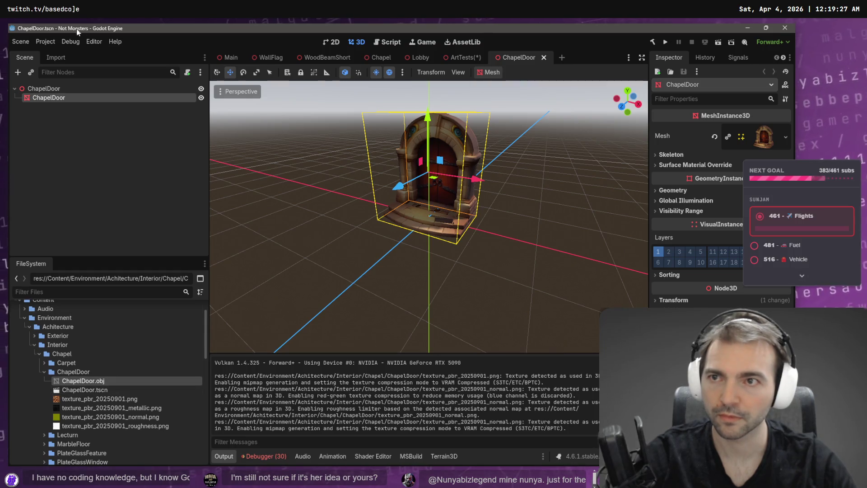
click(56, 58)
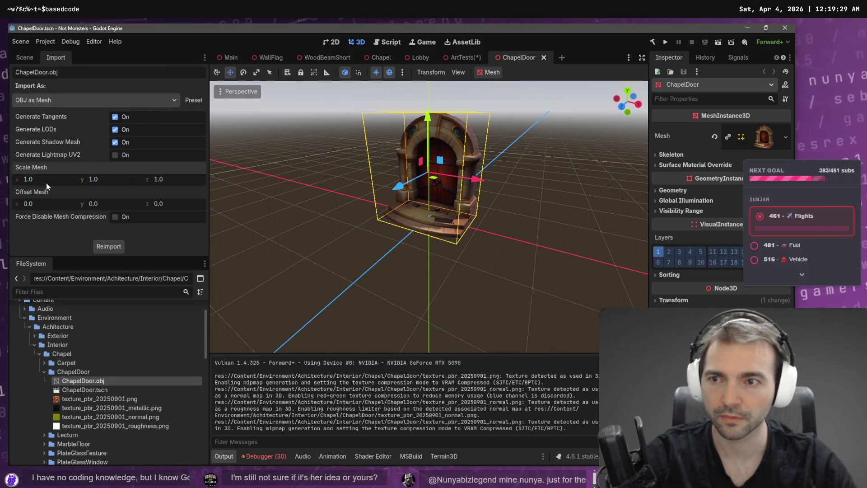
text(2)
key(Tab)
text(2)
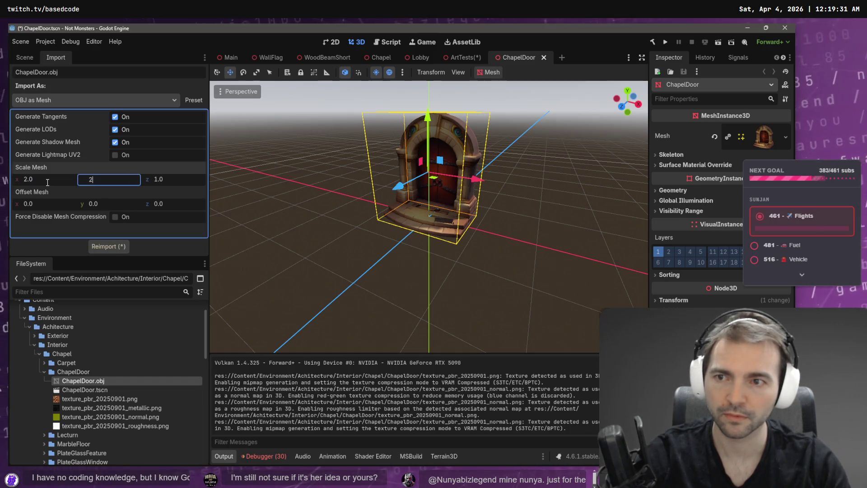
click(107, 246)
Lift the enlarged door onto the ground, save ChapelDoor, and check it in ArtTests.
drag(428, 114, 447, 47)
key(f)
key(ctrl+s)
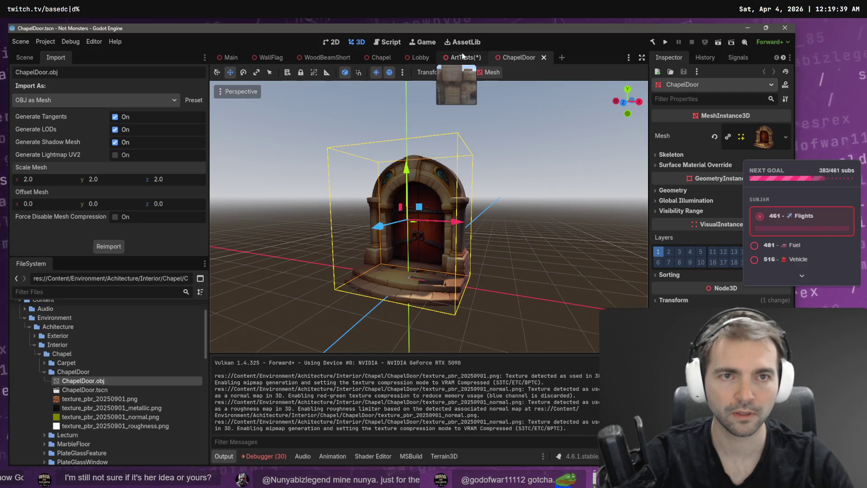
click(463, 58)
scroll(428, 217, down, 5)
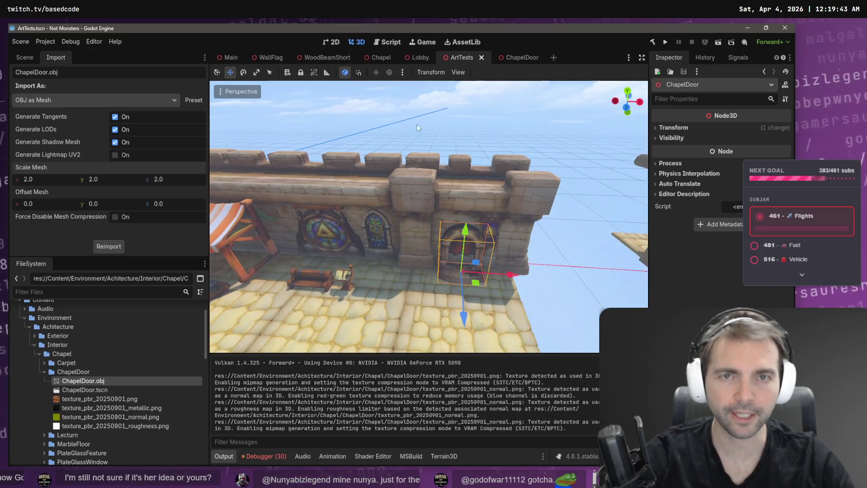
click(519, 57)
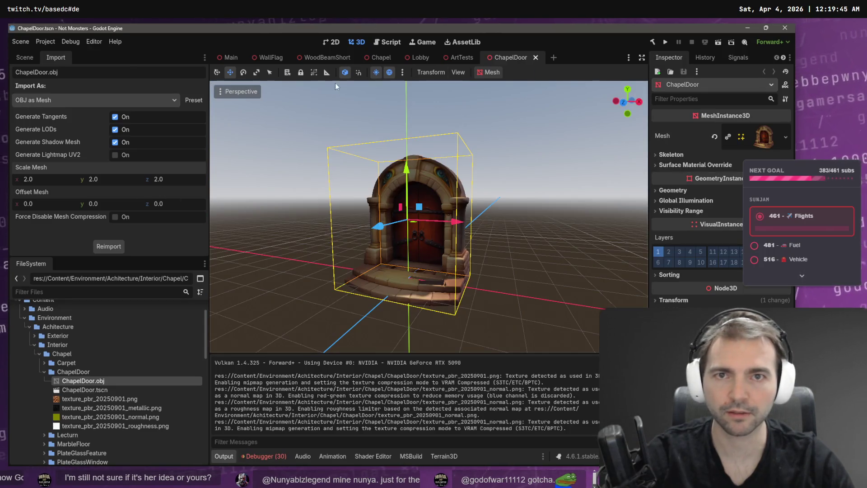
click(380, 58)
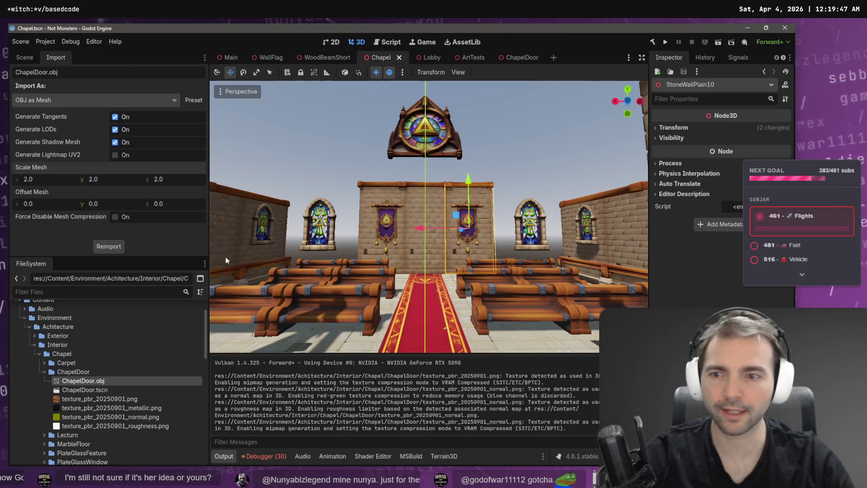
Instance ChapelDoor.tscn into the Chapel scene and frame the placed door.
mouse_move(84, 390)
mouse_down()
mouse_move(190, 343)
mouse_move(418, 271)
mouse_move(456, 277)
mouse_move(483, 317)
mouse_up()
key(f)
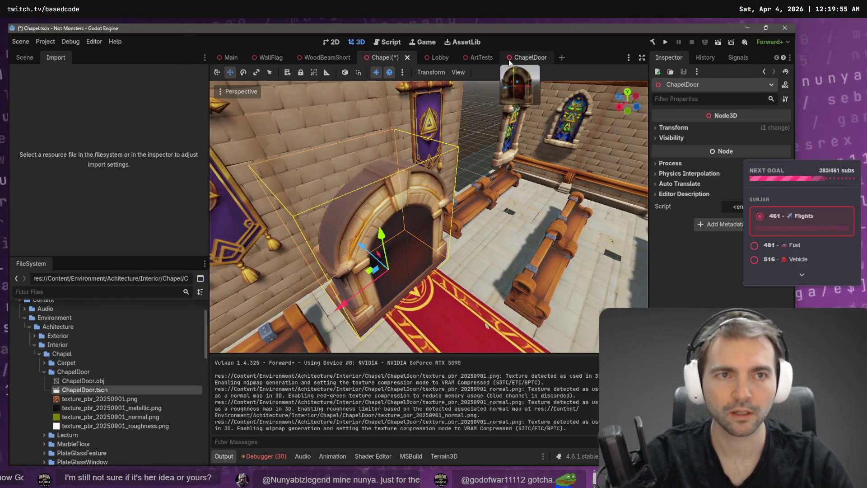
click(526, 57)
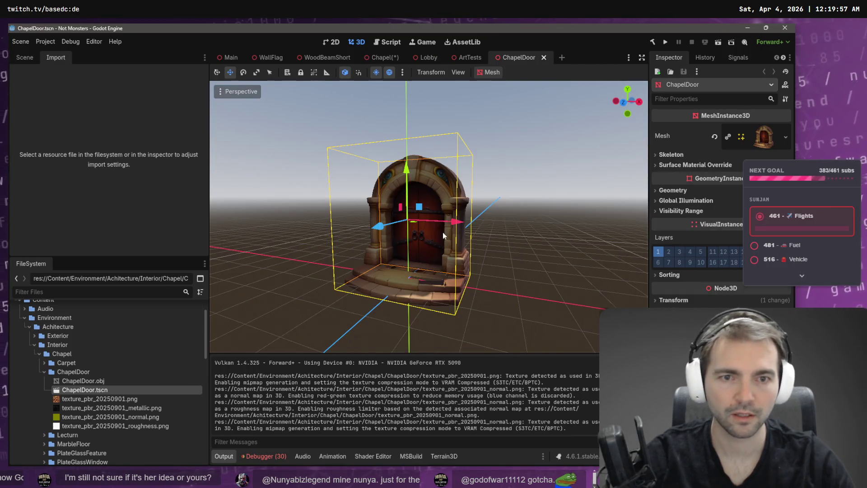
Rotate the door mesh 180° in the ChapelDoor scene and save it.
click(671, 300)
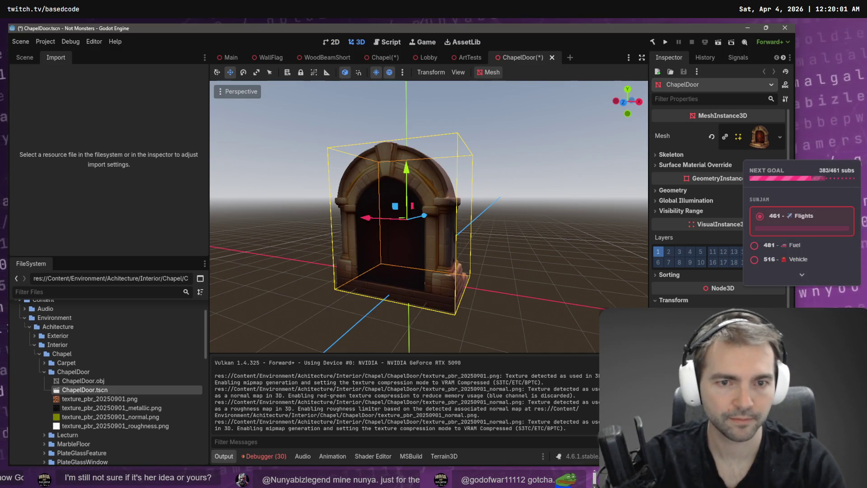
mouse_move(519, 246)
mouse_down()
mouse_move(452, 244)
mouse_move(451, 232)
mouse_move(497, 232)
mouse_move(491, 235)
mouse_up()
key(KP_3)
key(ctrl+s)
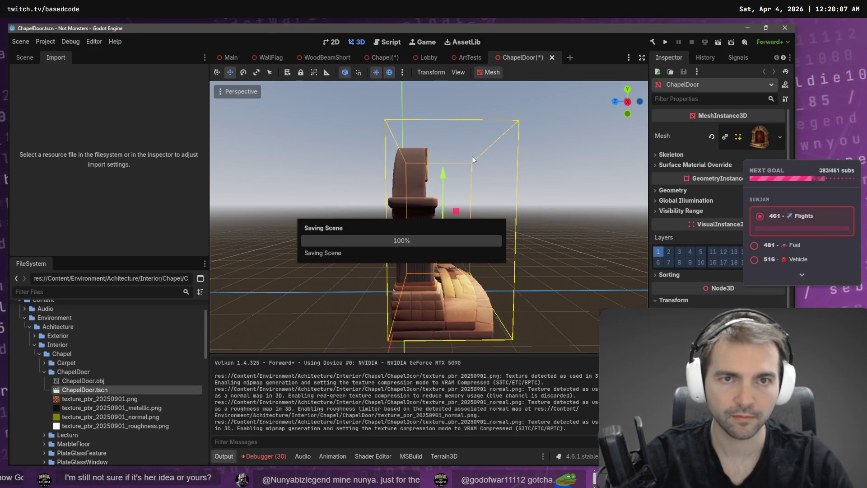
In the Chapel scene, orbit to a side view and start moving the door along Z.
click(383, 57)
drag(487, 326, 355, 297)
key(g)
key(z)
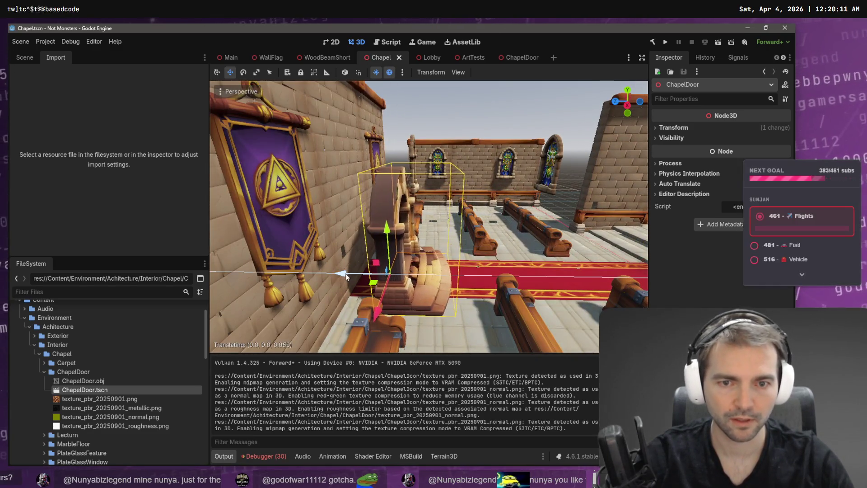
Set the door's depth at the front wall and raise it slightly along Y.
click(315, 280)
drag(408, 261, 384, 252)
drag(385, 332, 463, 294)
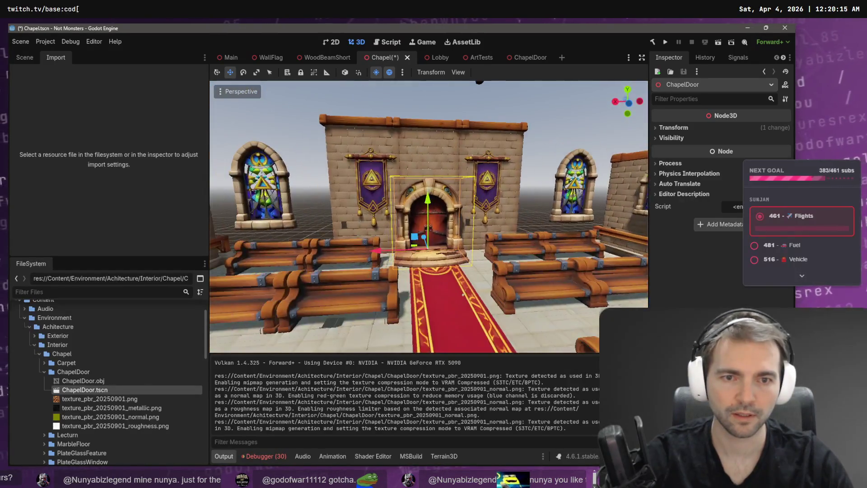
mouse_move(429, 201)
mouse_down()
mouse_move(432, 189)
mouse_move(436, 210)
mouse_move(442, 171)
mouse_move(443, 193)
mouse_up()
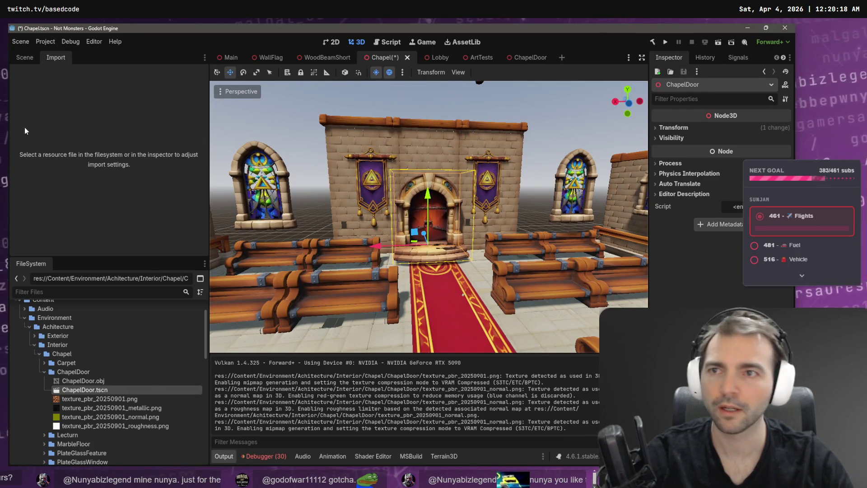
Make the Blockout walls and ceiling visible in the Chapel scene tree.
click(24, 58)
drag(205, 199, 205, 112)
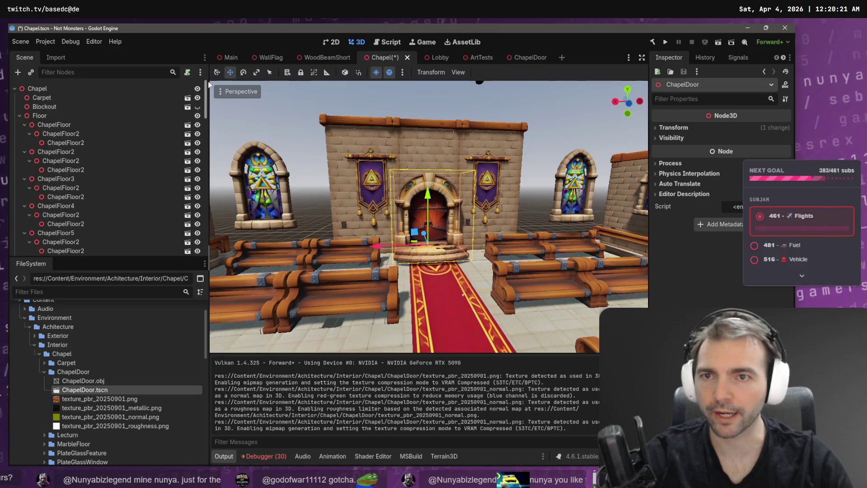
click(197, 107)
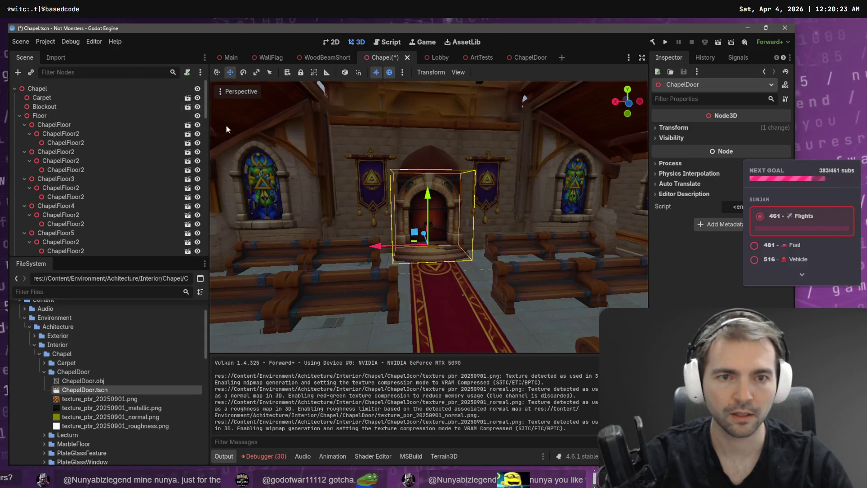
Lift the door higher along Y, look it over, and switch to ChatGPT.
drag(426, 212, 436, 176)
key(w)
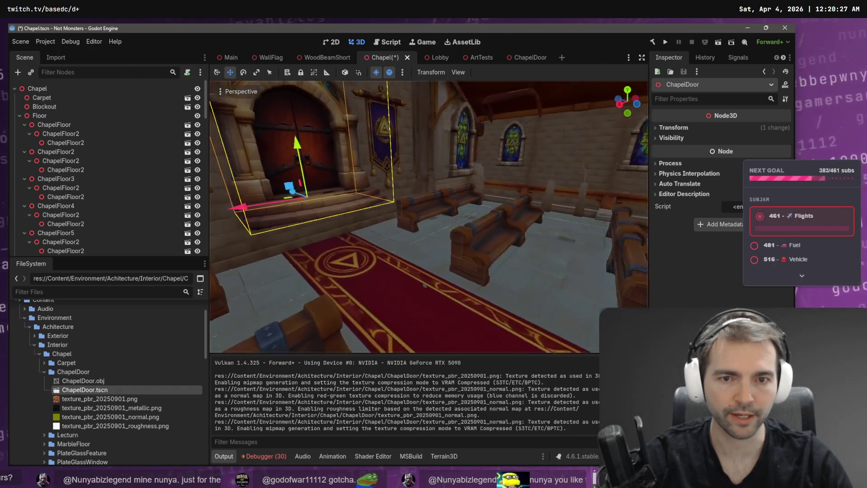
key(s)
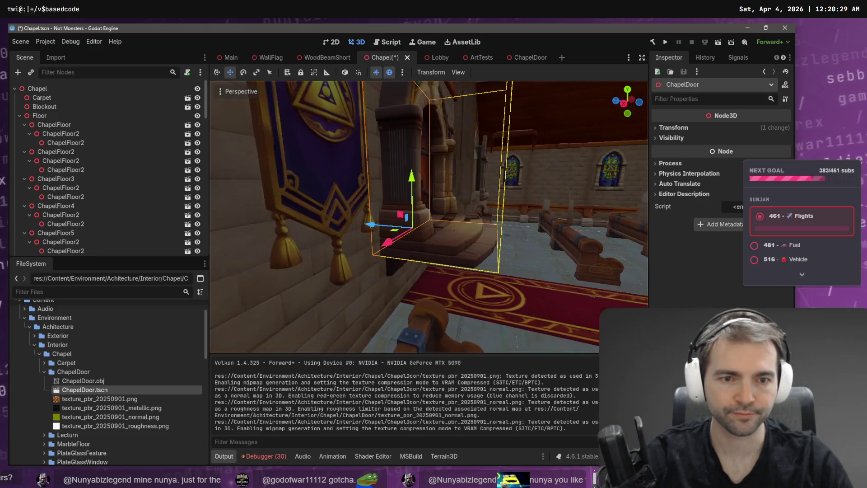
key(a)
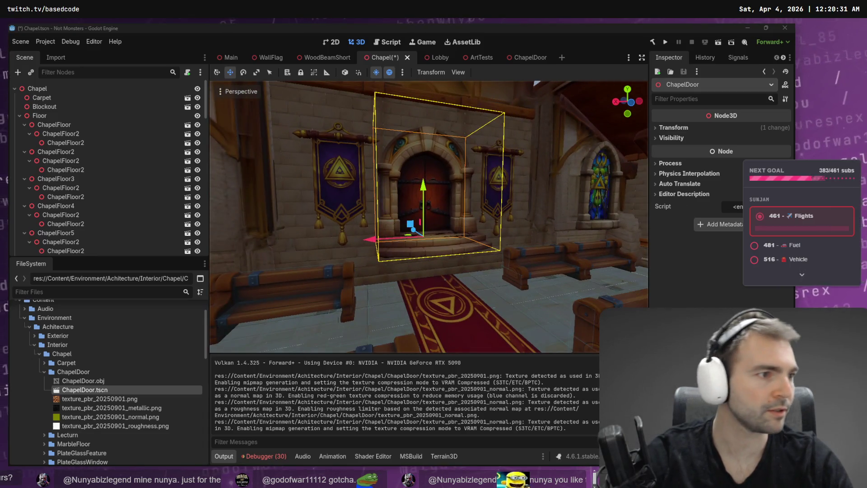
key(alt+Tab)
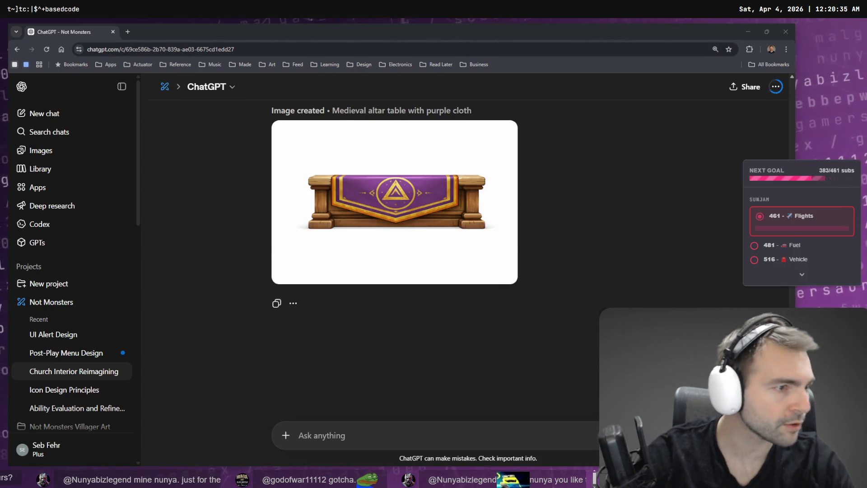
Bring up the tldraw board and pan to the chapel interior reference images.
key(alt+Tab)
scroll(394, 118, right, 5)
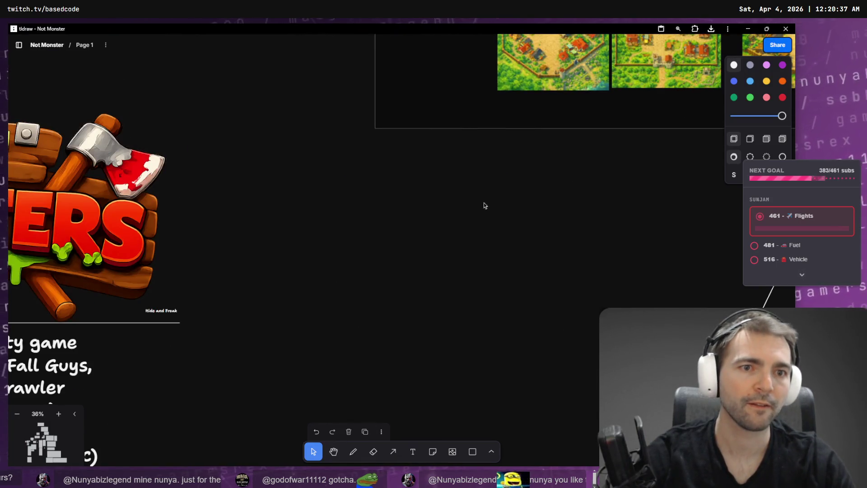
scroll(481, 207, up, 5)
scroll(316, 135, right, 10)
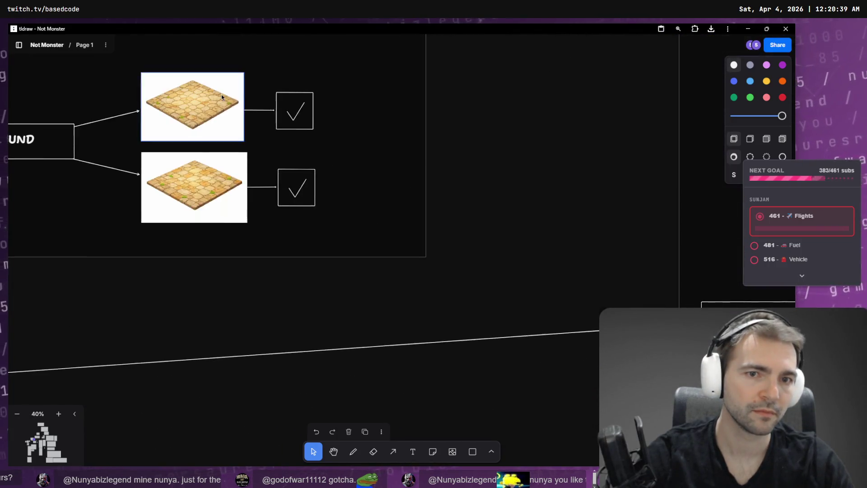
scroll(348, 221, up, 10)
scroll(343, 248, right, 4)
scroll(343, 248, down, 3)
scroll(427, 260, up, 6)
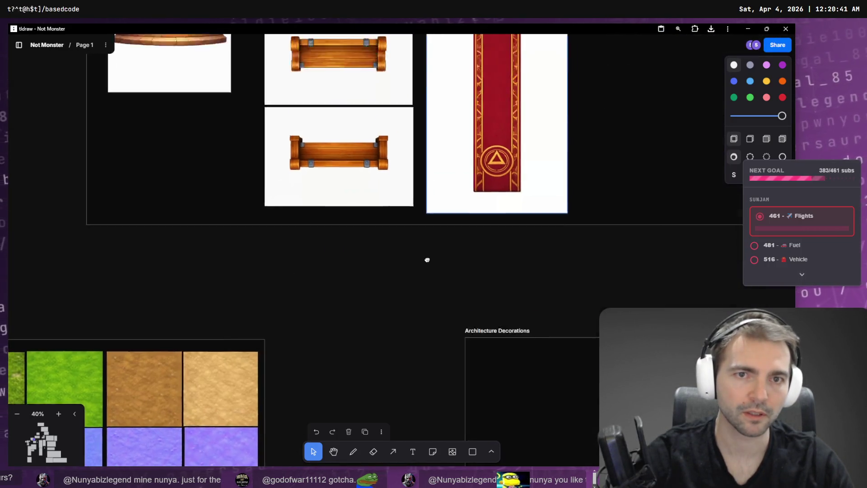
scroll(427, 260, up, 5)
scroll(427, 260, left, 2)
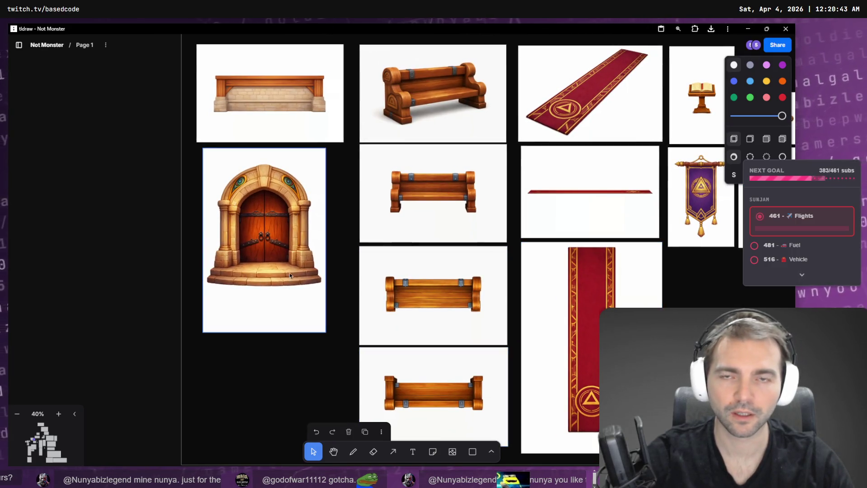
scroll(361, 226, up, 6)
scroll(362, 226, left, 2)
Zoom into the chapel interior reference showing the front door, then return to Godot.
click(520, 188)
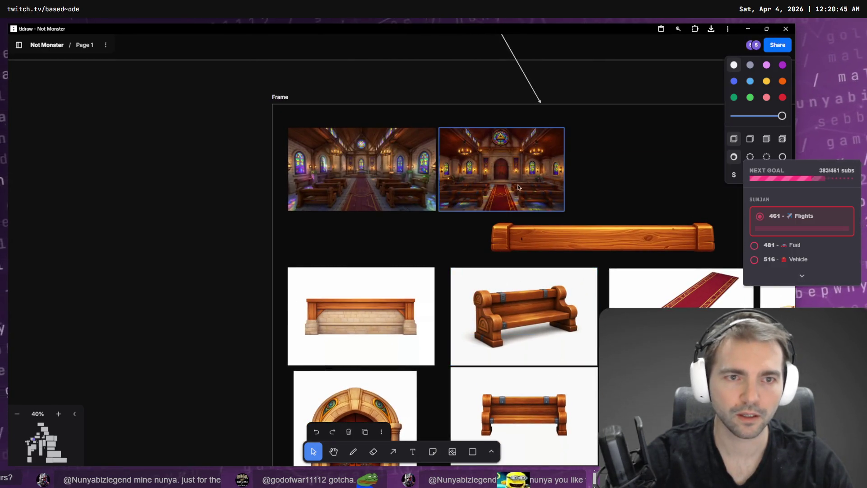
ctrl+scroll(521, 188, up, 5)
ctrl+scroll(516, 182, up, 3)
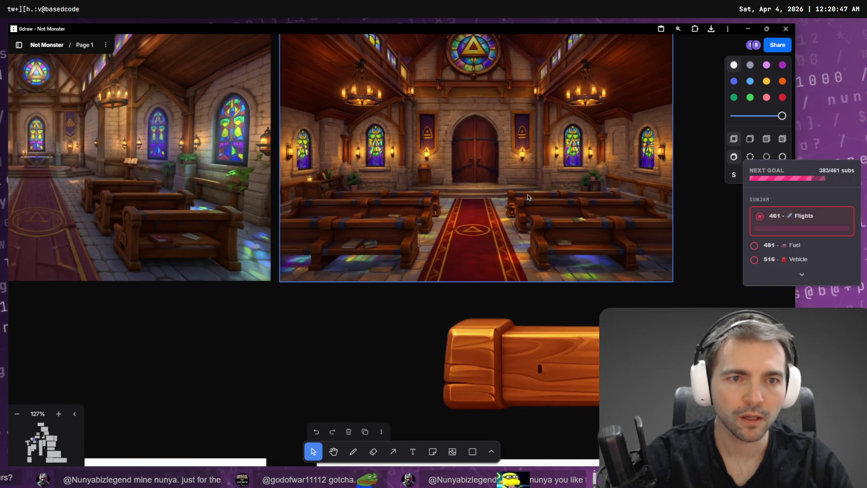
key(alt+Tab)
key(alt+Tab)
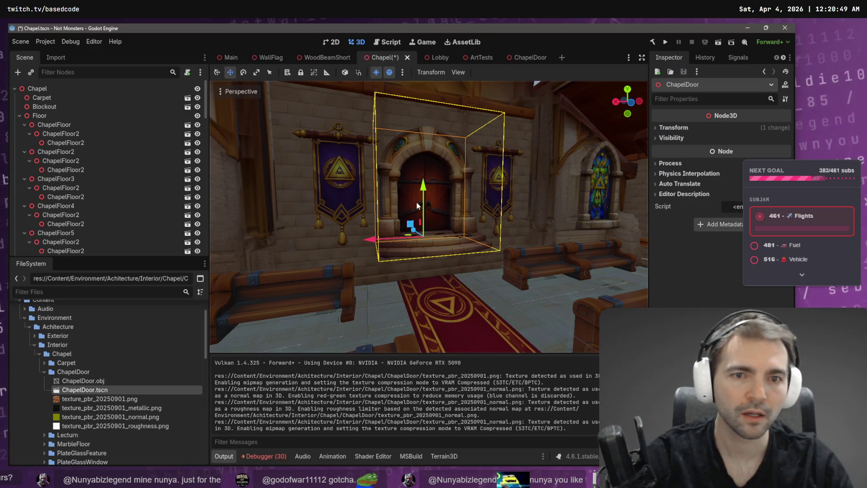
Raise the door further along Y and frame the view on it.
mouse_move(423, 185)
mouse_down()
mouse_move(442, 307)
mouse_move(445, 156)
mouse_move(455, 185)
mouse_move(455, 193)
mouse_move(408, 176)
mouse_up()
scroll(407, 176, up, 3)
key(f)
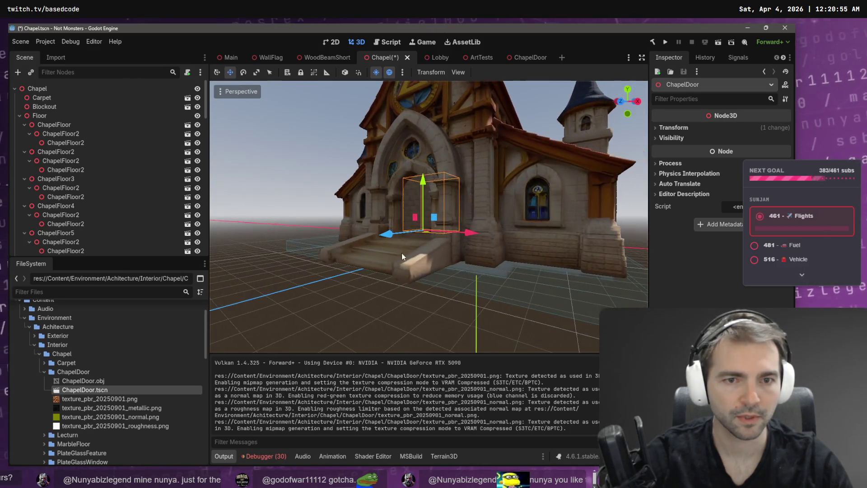
scroll(439, 109, up, 5)
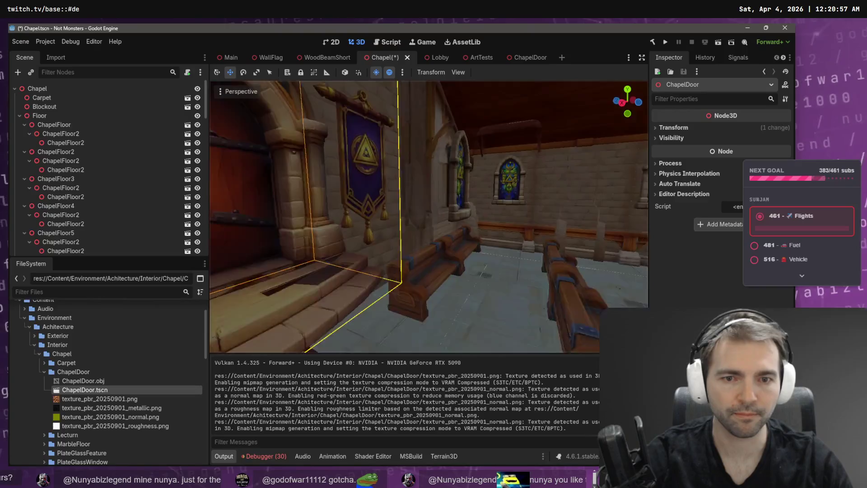
Check the door from the front dais, then open the ChapelDoor scene for editing.
key(w)
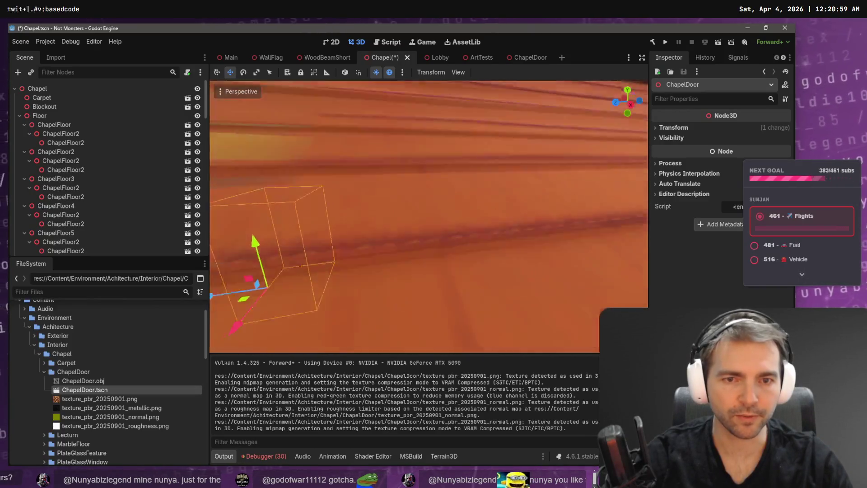
key(f)
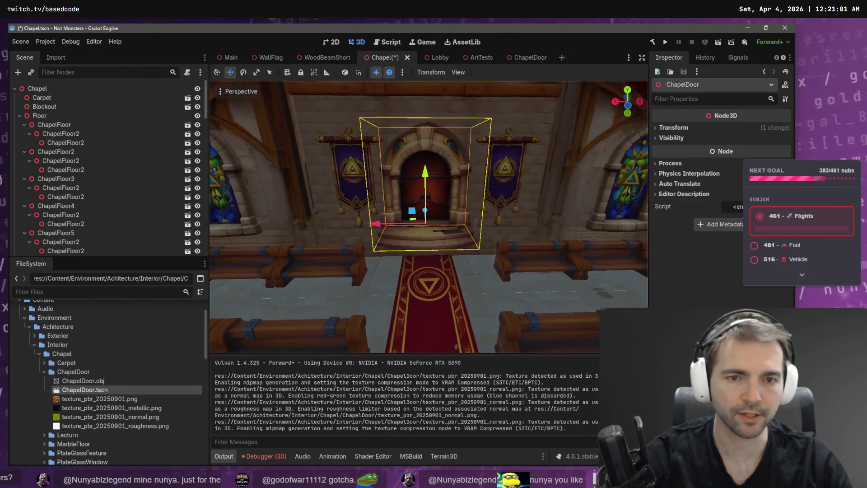
scroll(429, 217, down, 3)
scroll(429, 217, up, 3)
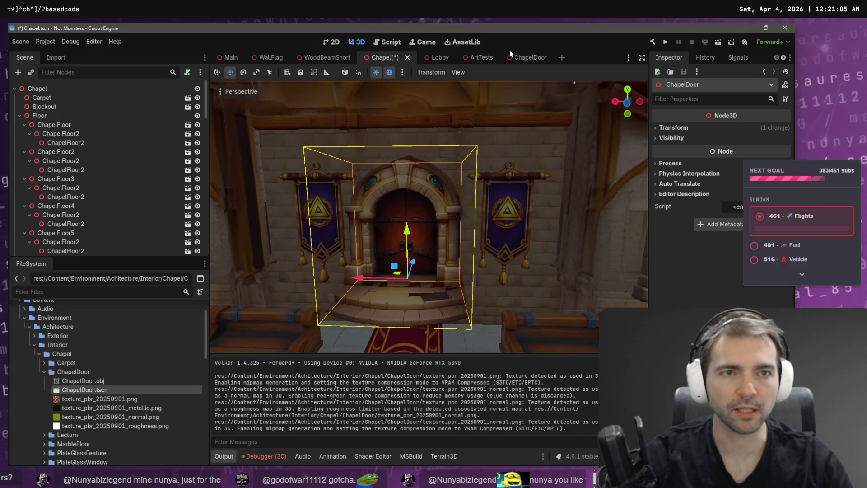
click(527, 58)
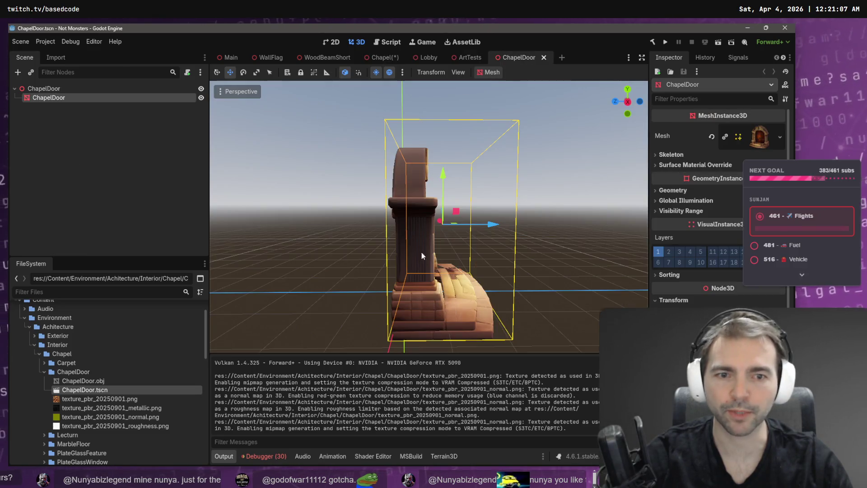
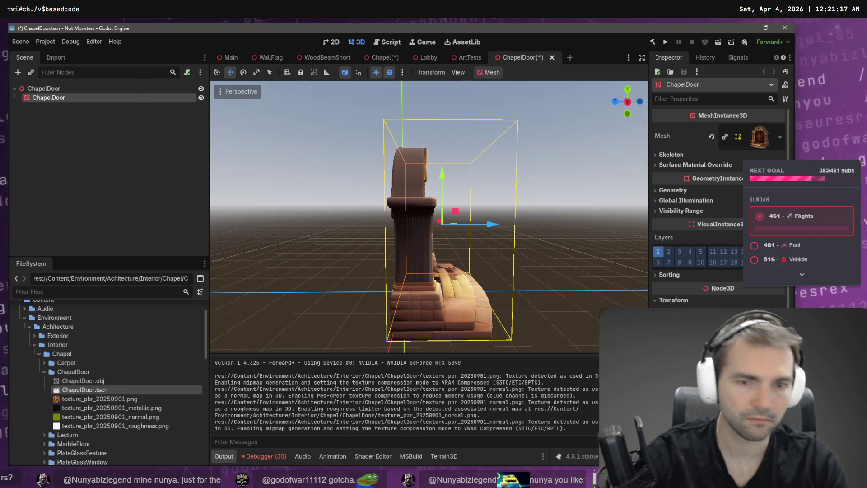
Reimport ChapelDoor.obj with its mesh scale set to 2.3 on X, Y and Z.
click(84, 381)
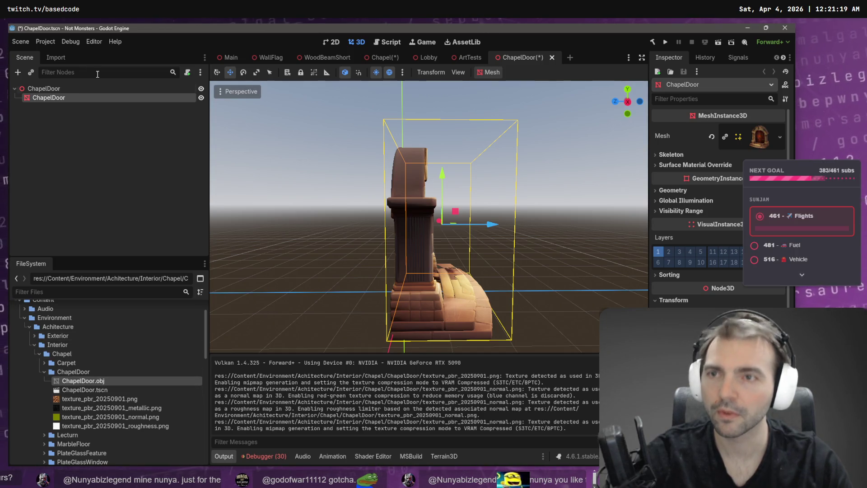
click(47, 59)
click(63, 178)
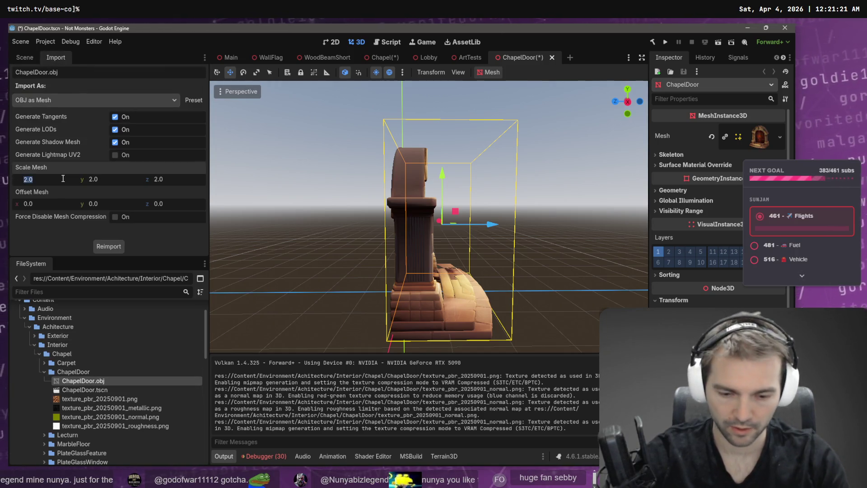
key(Tab)
text(2.3)
key(Tab)
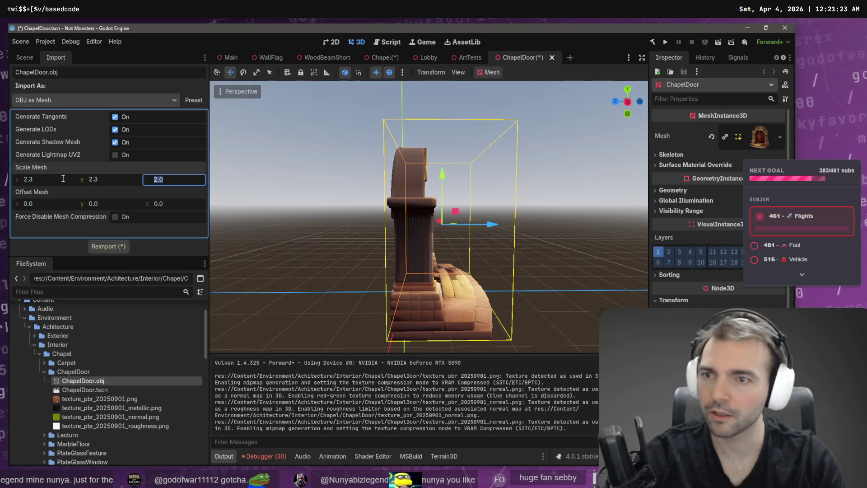
text(2.3)
key(Return)
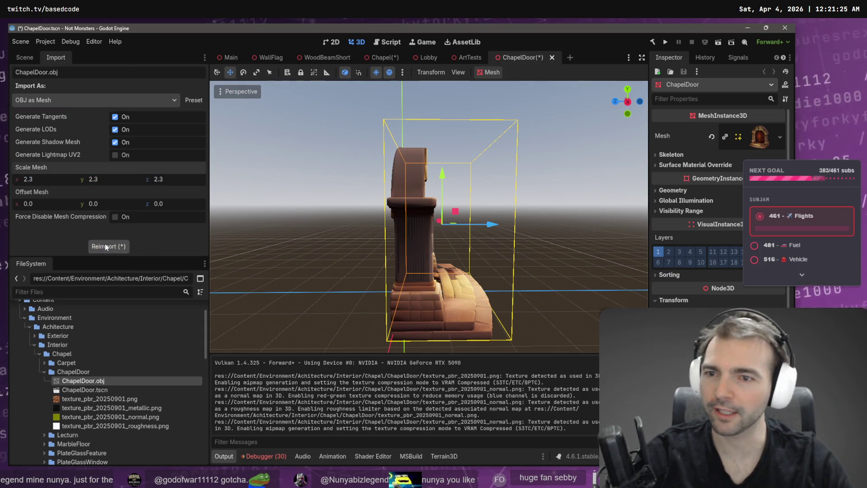
click(96, 247)
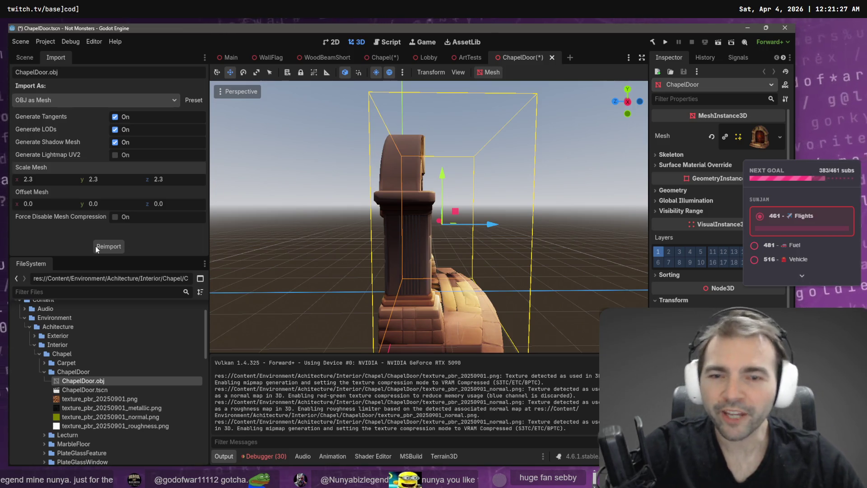
Raise the door about 0.333 units so it rests on the ground.
mouse_move(391, 228)
mouse_down()
mouse_move(452, 226)
mouse_move(423, 230)
mouse_up()
scroll(452, 225, down, 3)
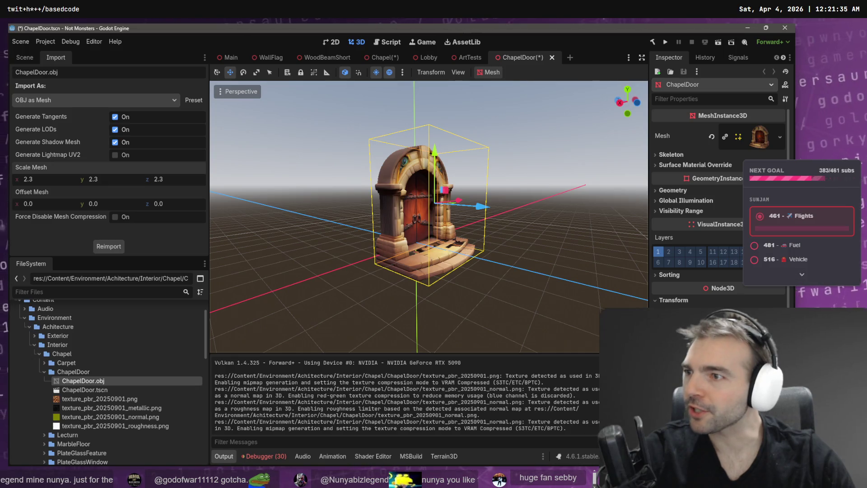
drag(434, 151, 441, 140)
click(526, 156)
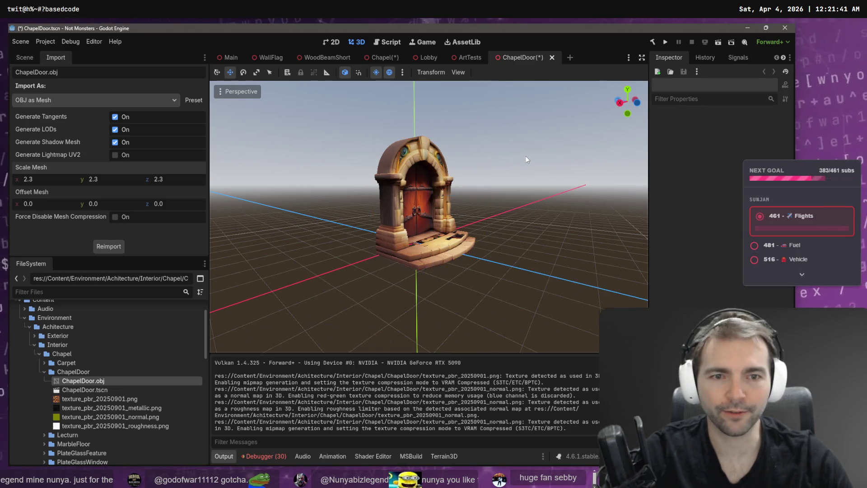
Save the ChapelDoor scene.
key(w)
key(s)
key(ctrl+s)
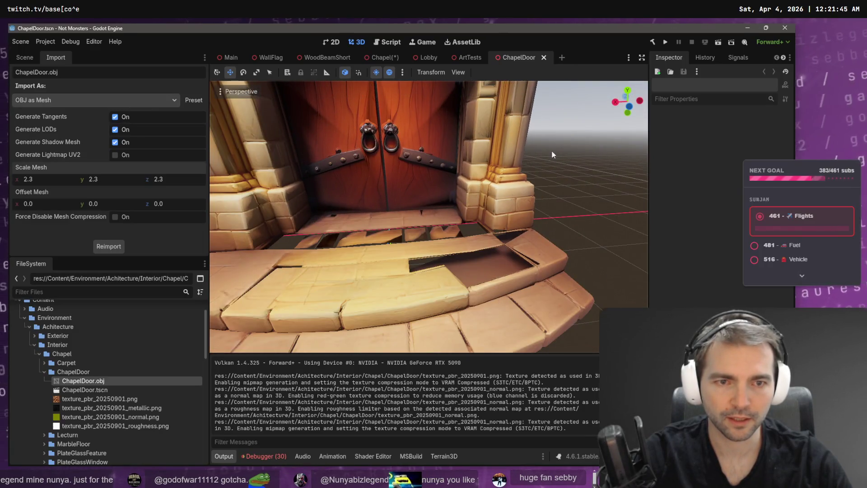
scroll(552, 155, down, 10)
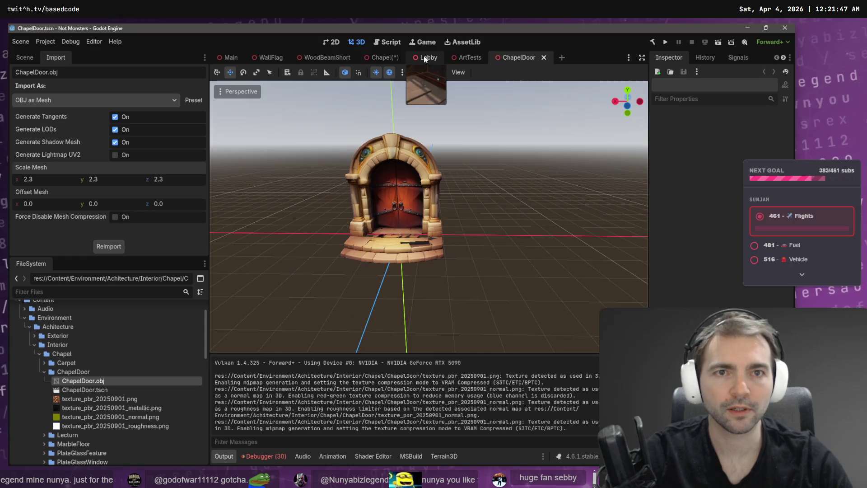
In the Chapel scene, lower the enlarged door into the entrance archway.
click(425, 59)
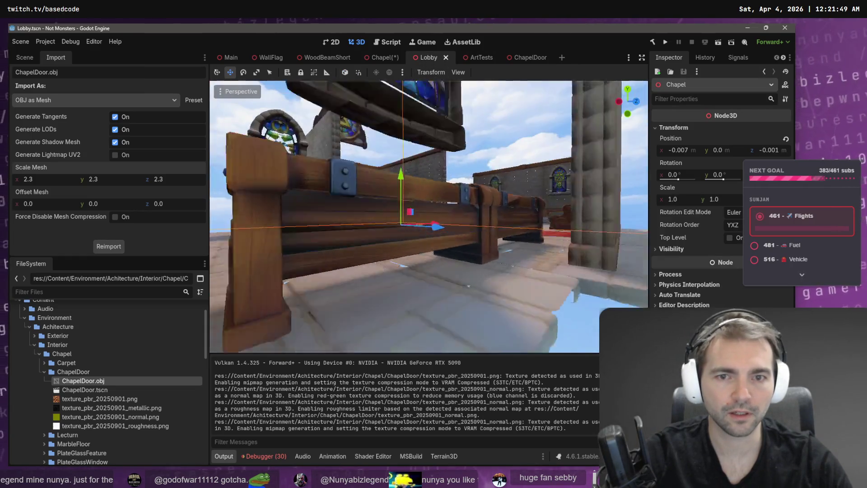
key(s)
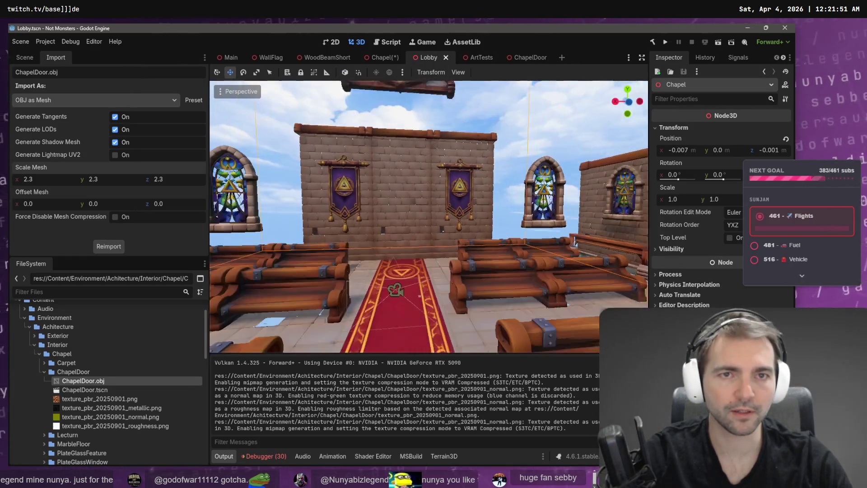
click(378, 58)
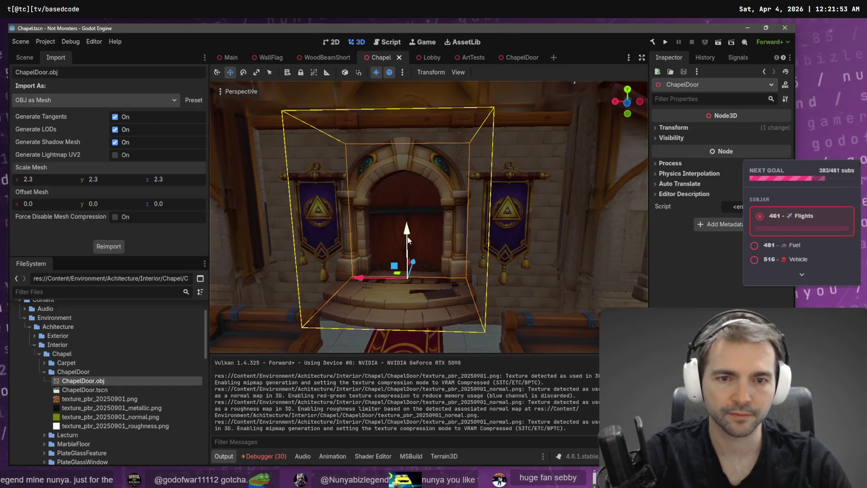
drag(407, 238, 408, 280)
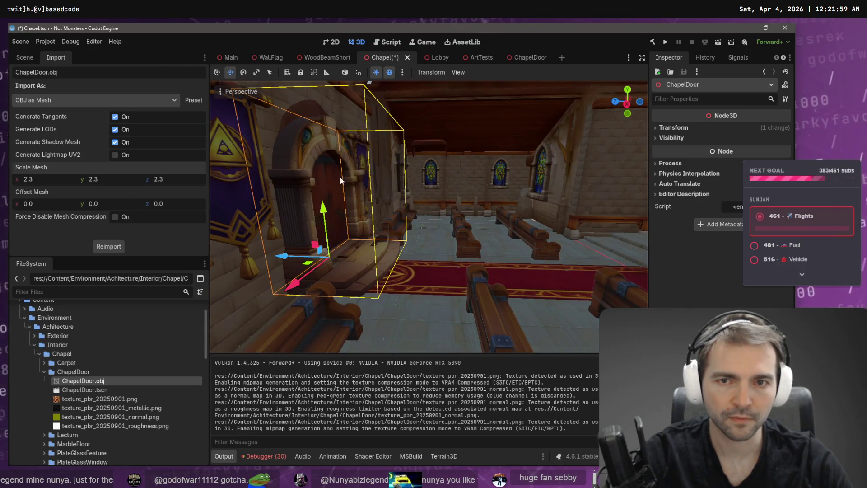
mouse_move(322, 217)
mouse_down()
mouse_move(328, 235)
mouse_move(328, 196)
mouse_move(332, 219)
mouse_move(332, 209)
mouse_up()
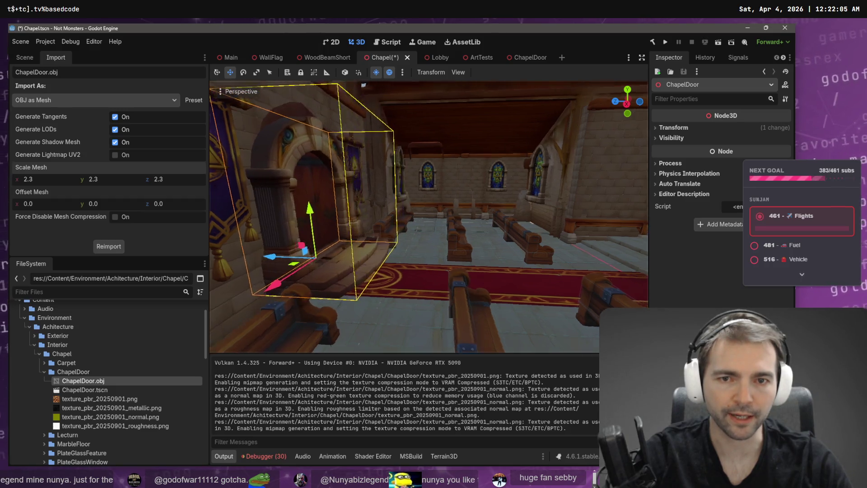
key(f)
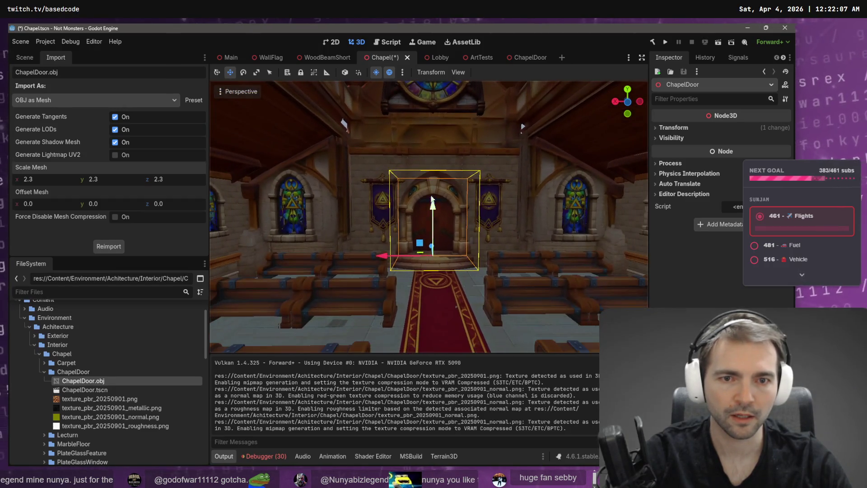
click(376, 194)
Shift the left and right wall banners sideways and save the Chapel scene.
drag(331, 211, 323, 211)
click(497, 212)
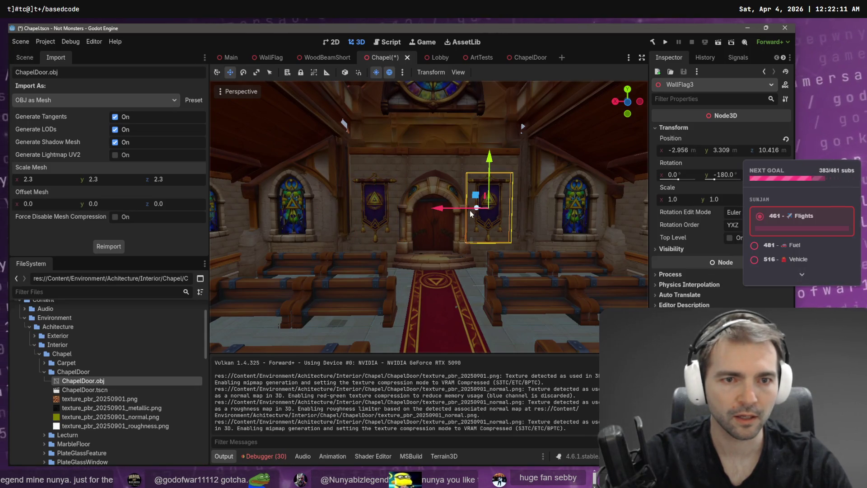
drag(441, 209, 445, 208)
key(ctrl+s)
scroll(429, 216, down, 3)
scroll(429, 217, up, 5)
scroll(429, 216, down, 10)
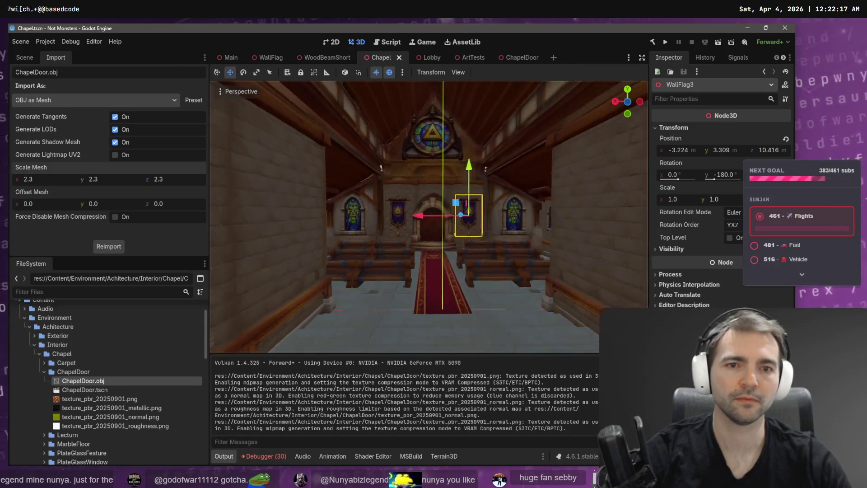
scroll(429, 217, up, 8)
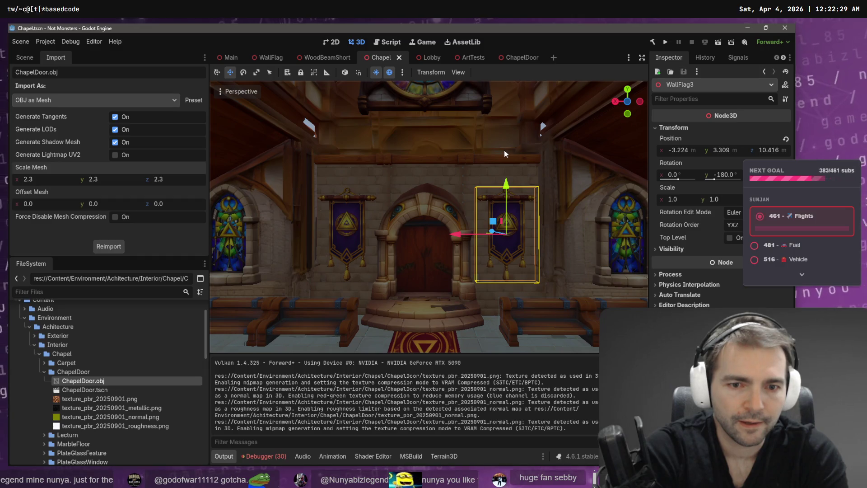
Nudge the chapel door along X to center it, save, and open the Main scene.
click(423, 215)
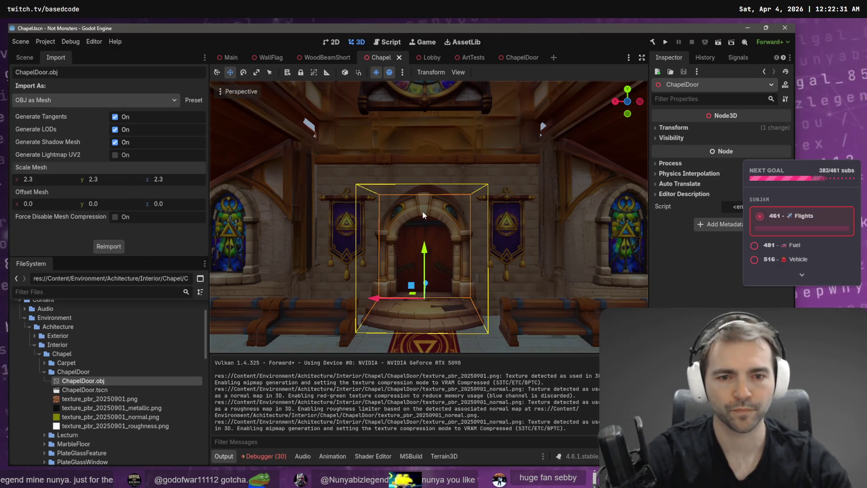
drag(371, 299, 379, 299)
key(ctrl+s)
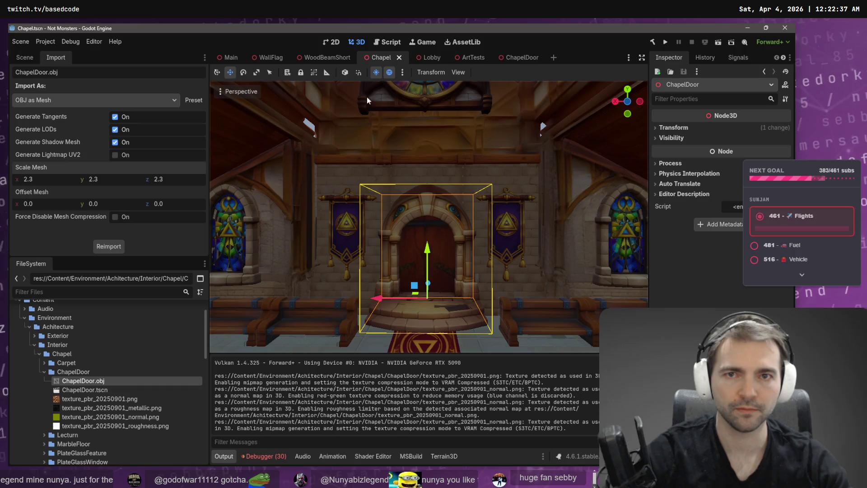
click(229, 58)
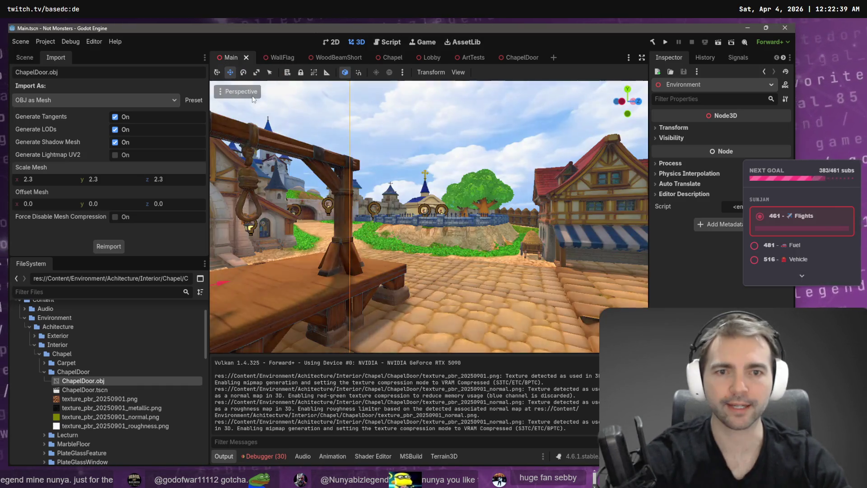
Run the project with F5 to open the game's debug window.
key(F5)
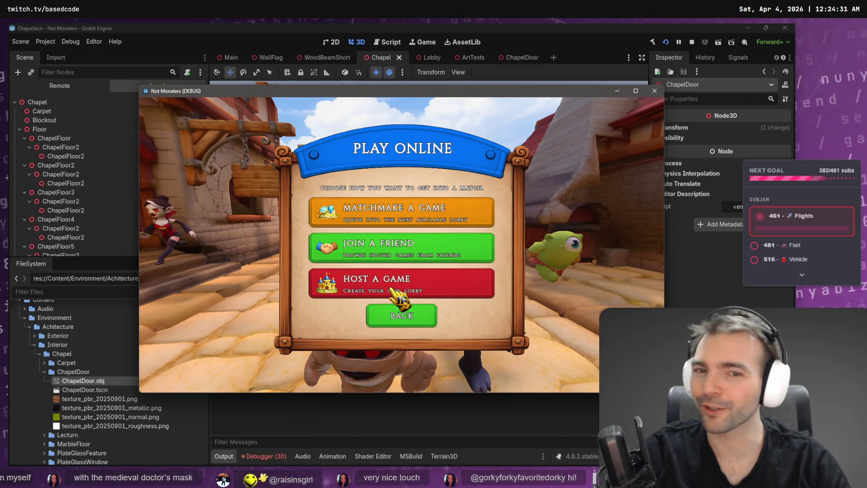
Host a game and pick the Doctor character.
click(392, 290)
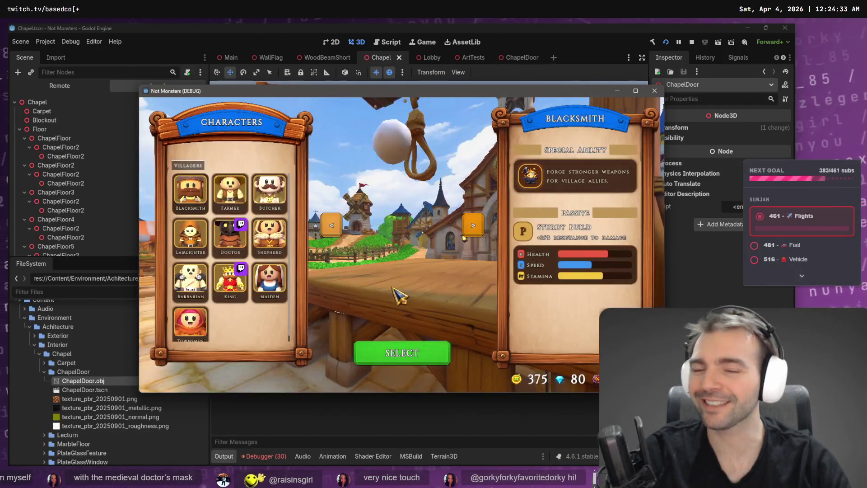
click(239, 246)
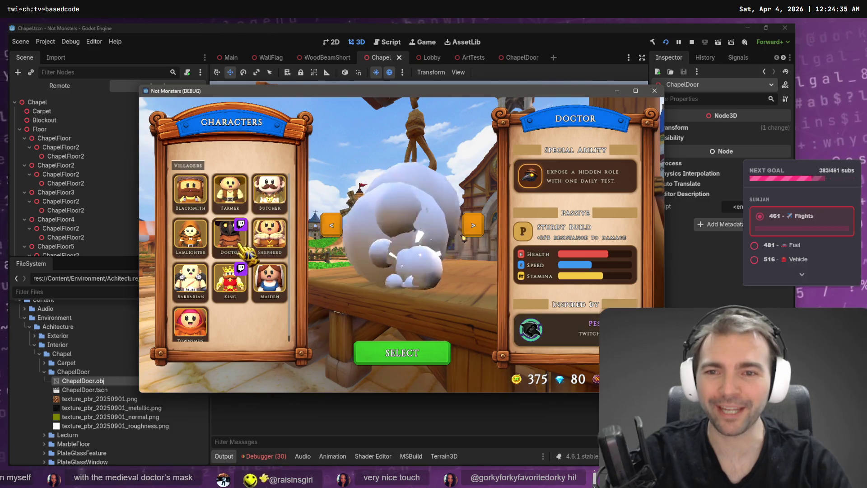
click(404, 357)
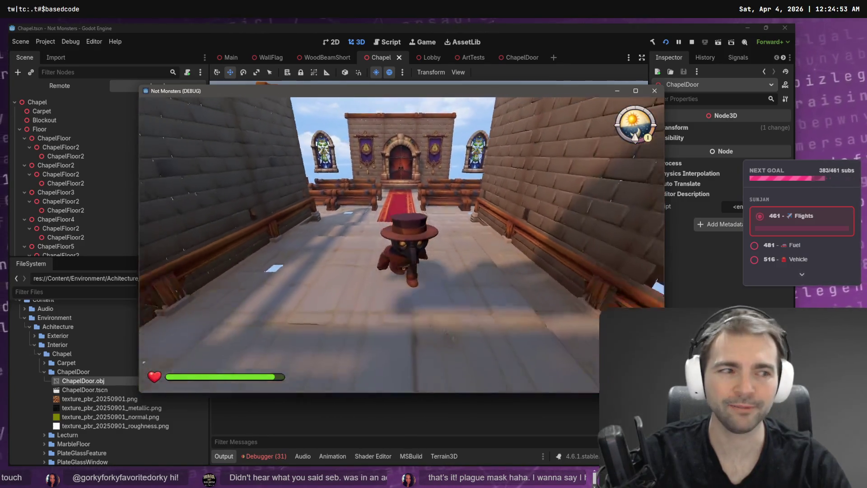
Walk the Doctor along the red carpet to the new door and back several times.
key(w)
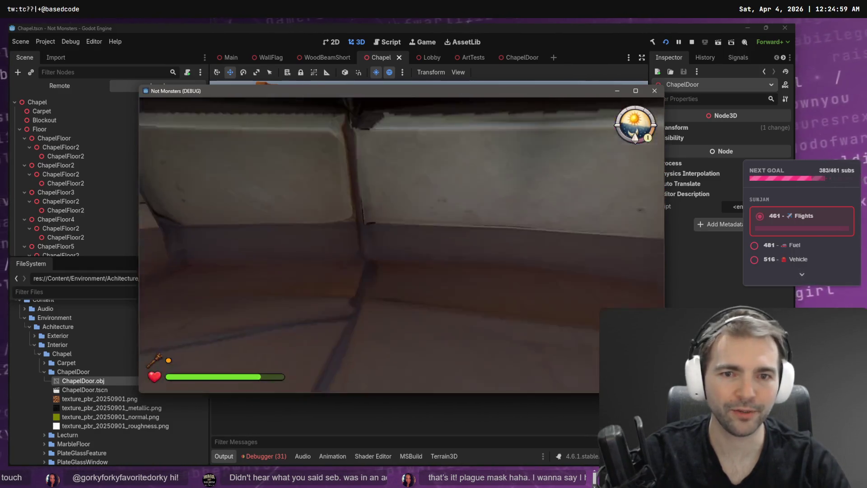
key(w)
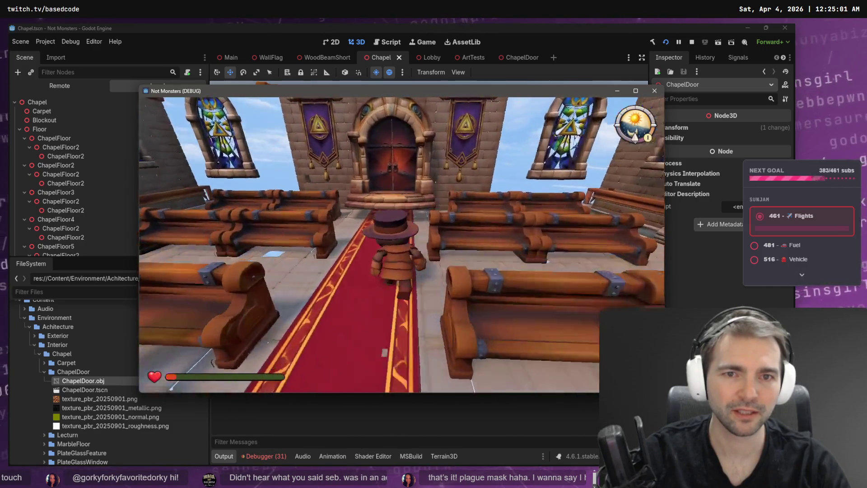
key(s)
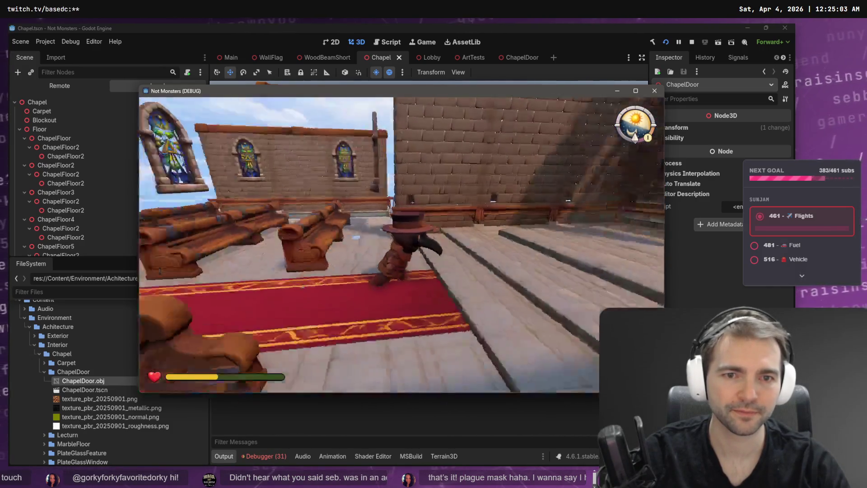
key(s)
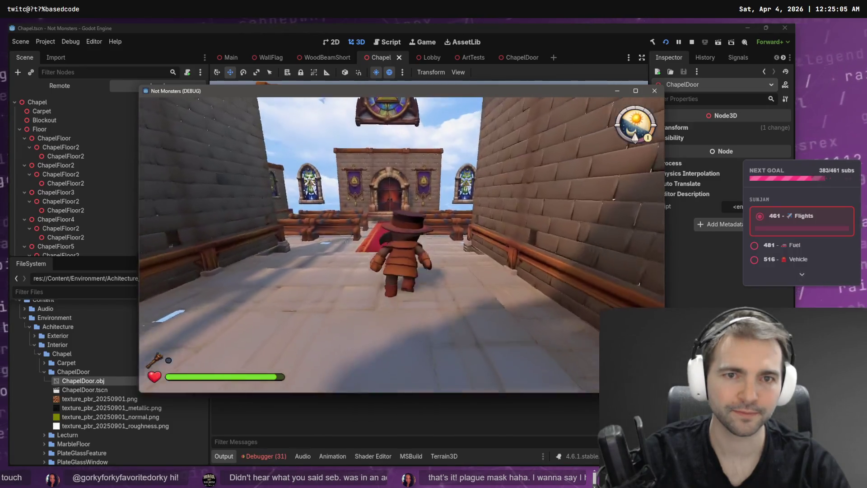
key(w)
key(w)
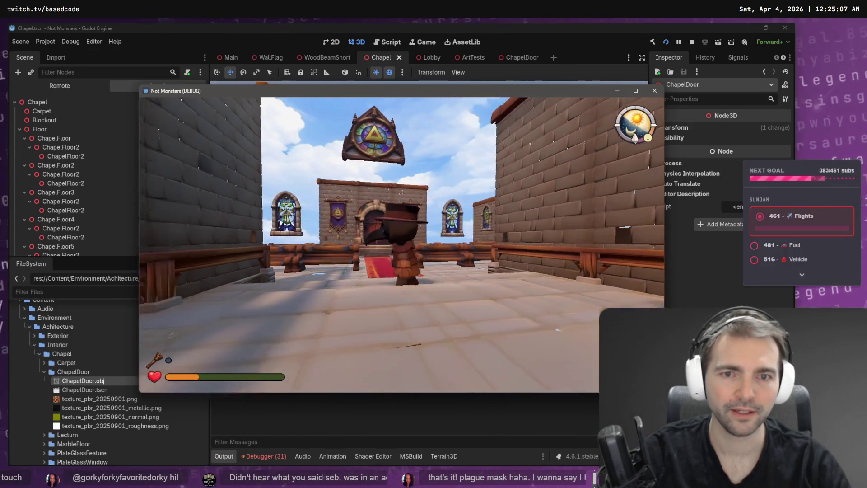
key(w)
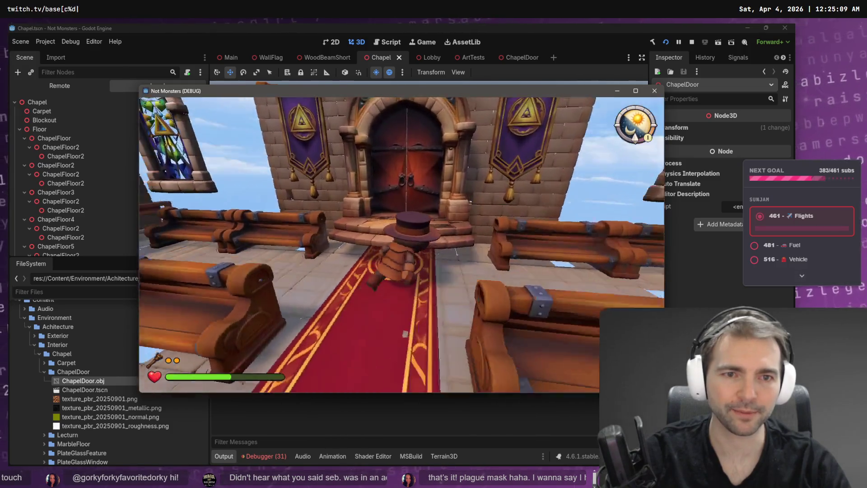
key(s)
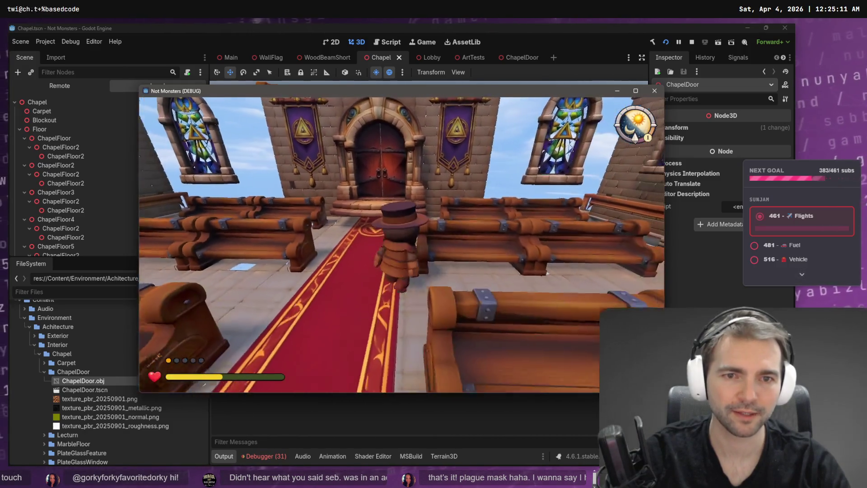
key(w)
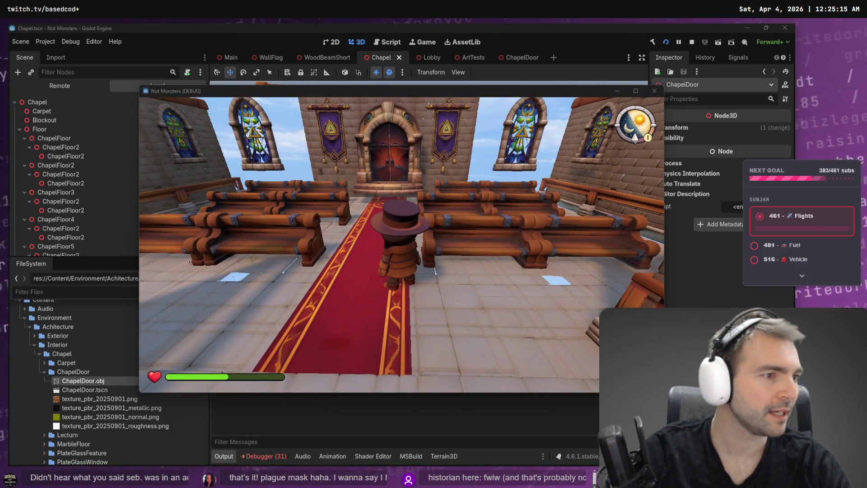
key(alt+Tab)
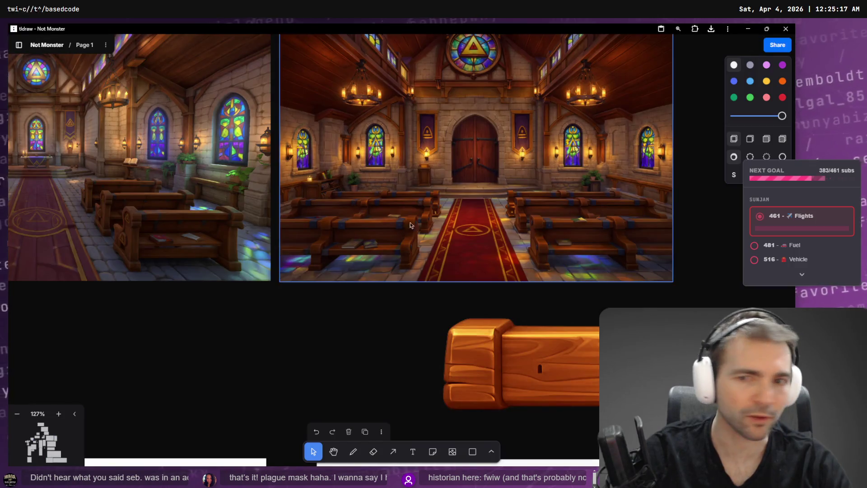
Compare the chapel concept image on the tldraw board with the in-game chapel.
scroll(435, 167, up, 3)
scroll(626, 258, right, 5)
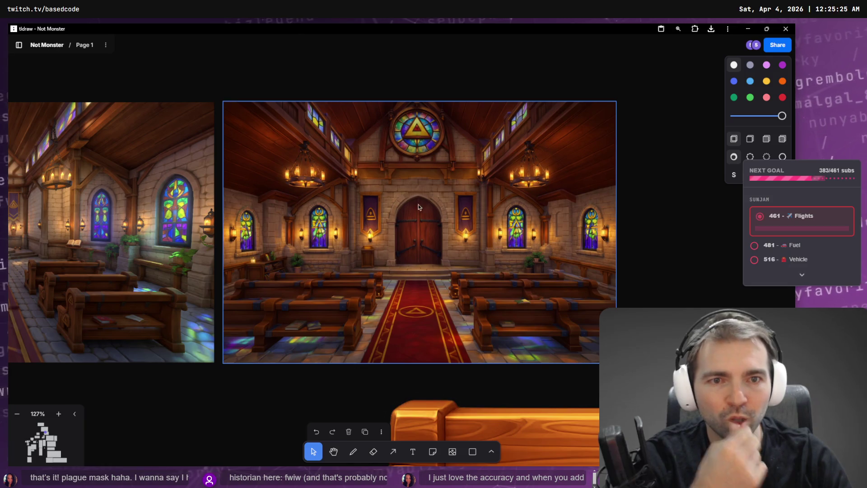
key(alt+Tab)
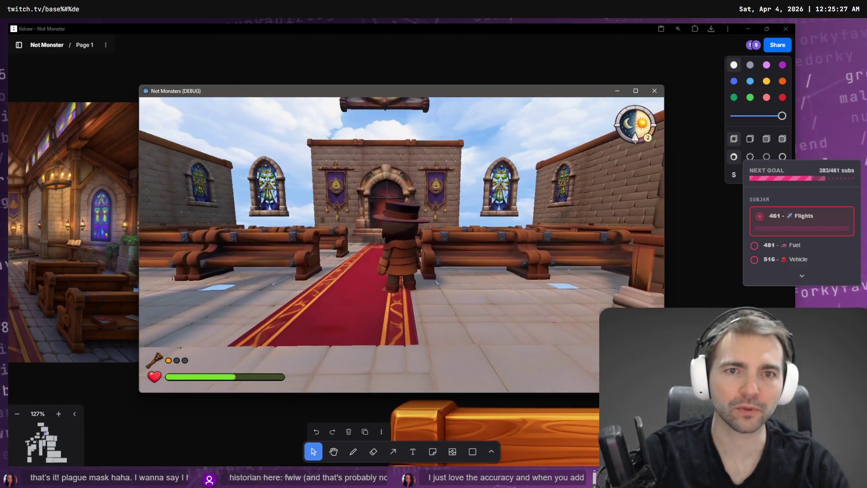
key(alt+Tab)
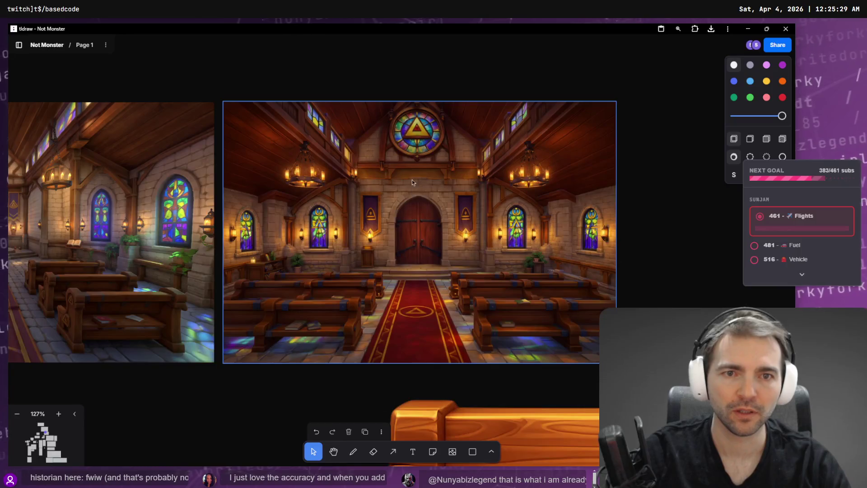
key(alt+Tab)
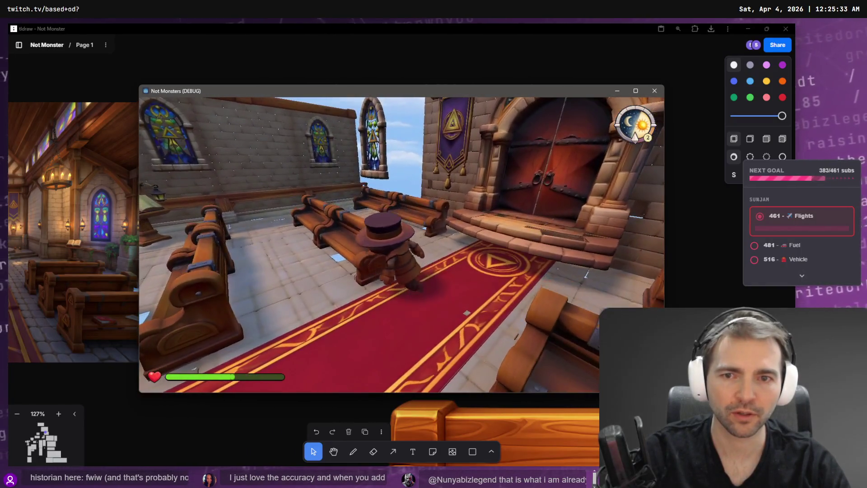
key(alt+Tab)
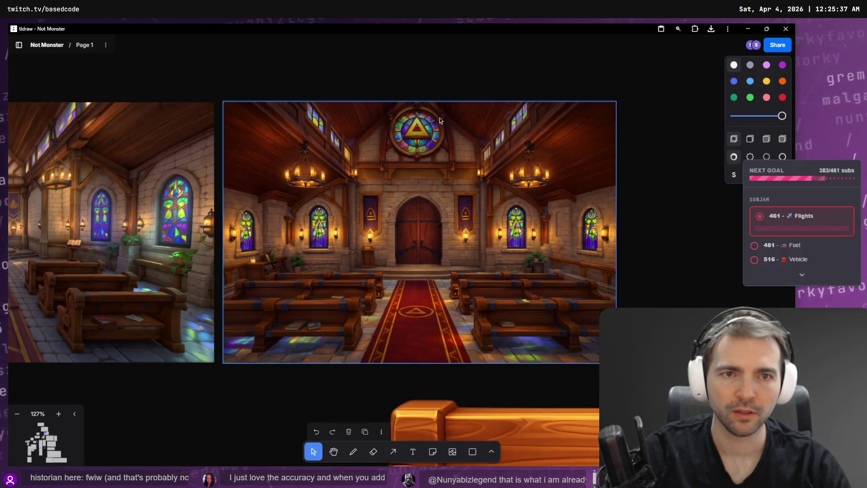
key(Escape)
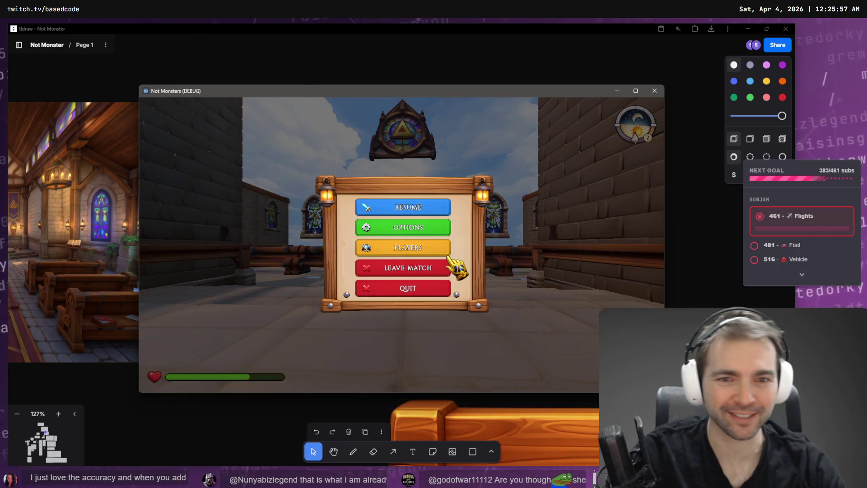
Leave the match for the main menu and open a new browser window.
click(434, 266)
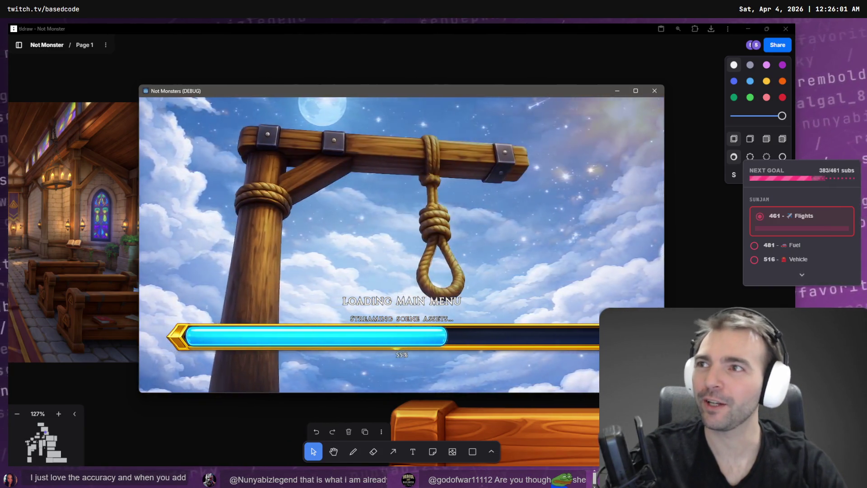
key(super+2)
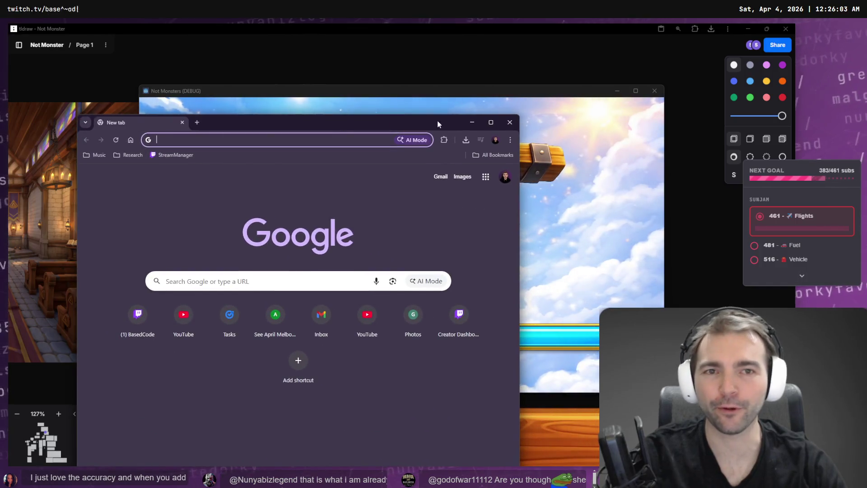
click(450, 87)
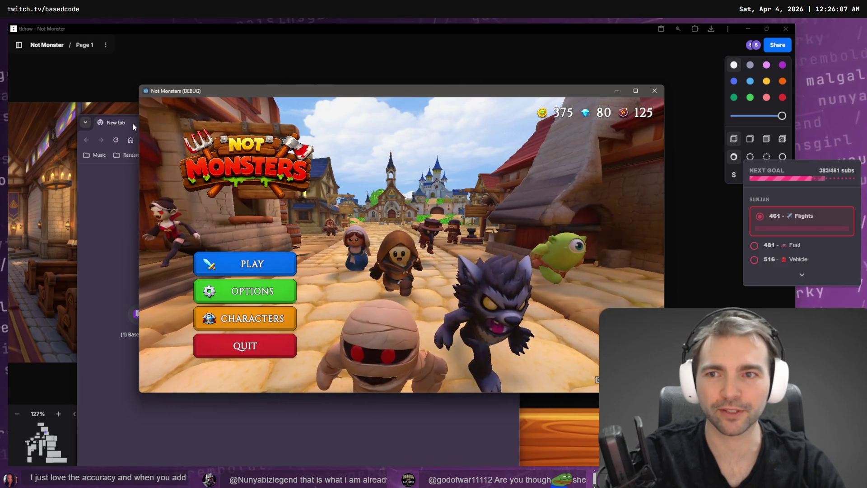
Arrange the browser and game windows, then follow the Doctor's Inspired By Twitch link.
click(133, 123)
mouse_move(218, 128)
mouse_down()
mouse_move(242, 93)
mouse_move(201, 45)
mouse_up()
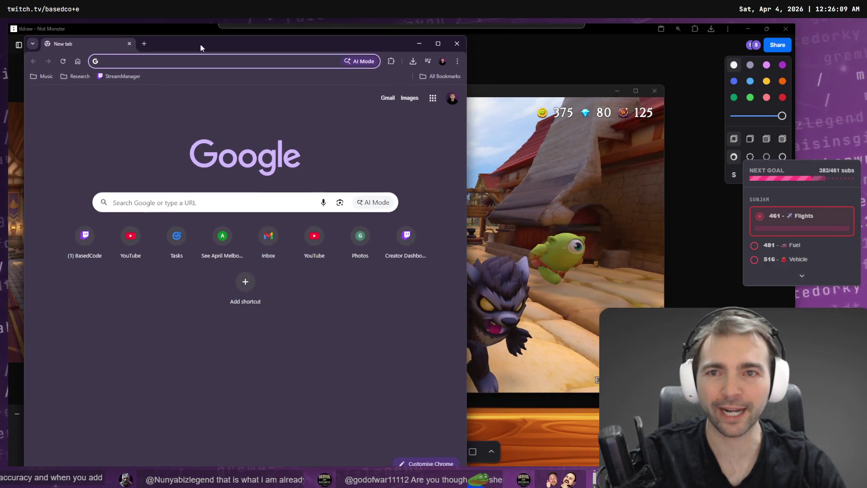
click(497, 316)
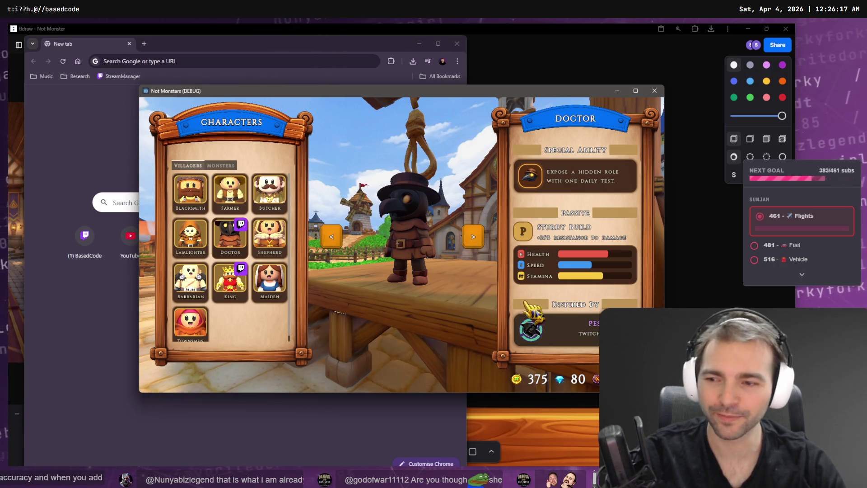
mouse_move(455, 93)
mouse_down()
mouse_move(340, 89)
mouse_move(370, 106)
mouse_up()
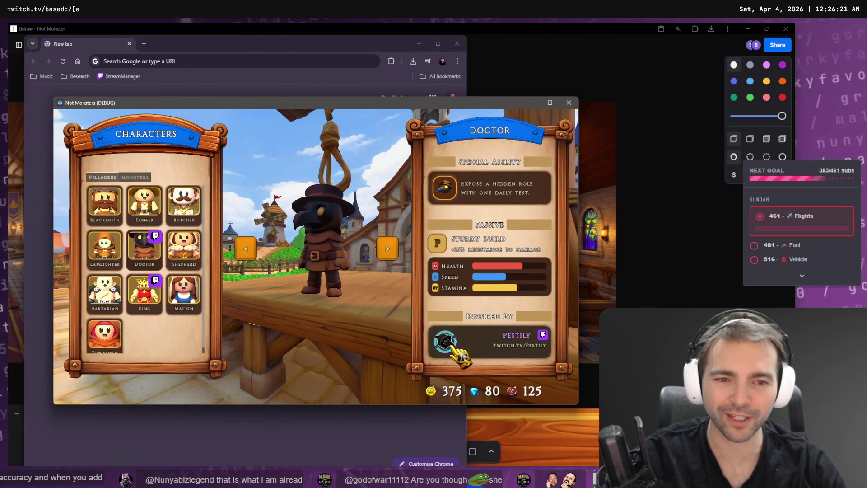
click(450, 348)
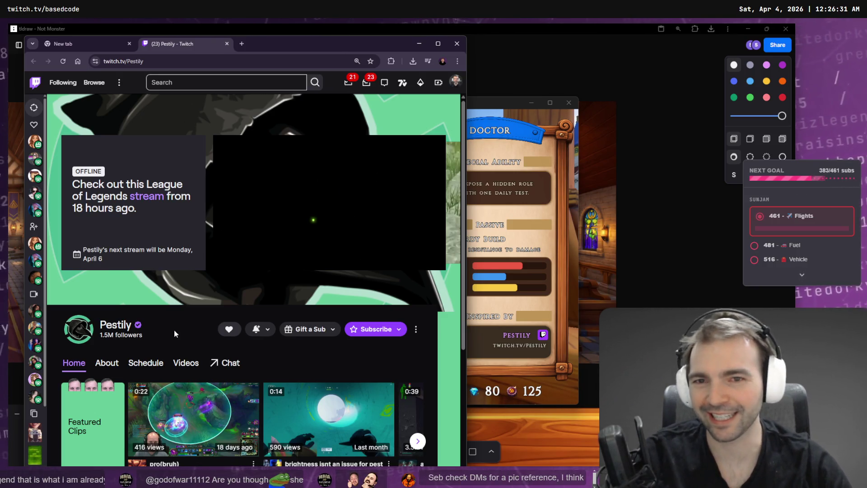
Close the creator's Twitch channel tab with Ctrl+W.
key(ctrl+w)
key(ctrl+w)
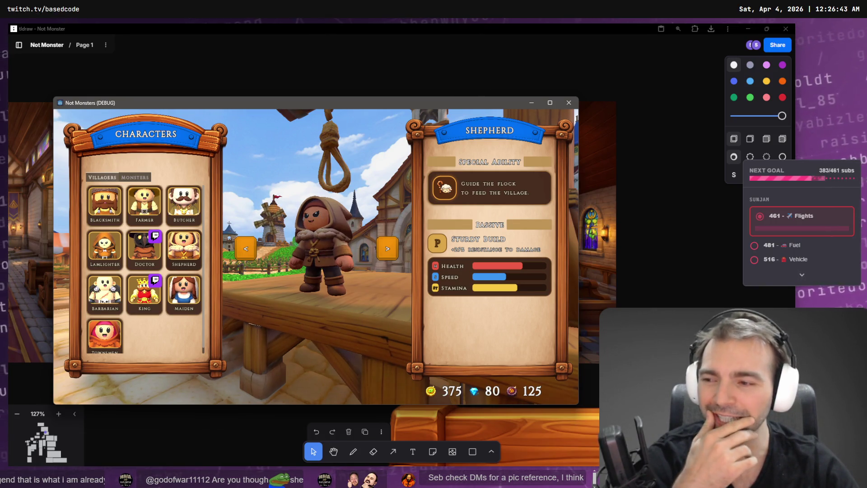
Switch the character list to Monsters and show the Mummy's details.
click(134, 177)
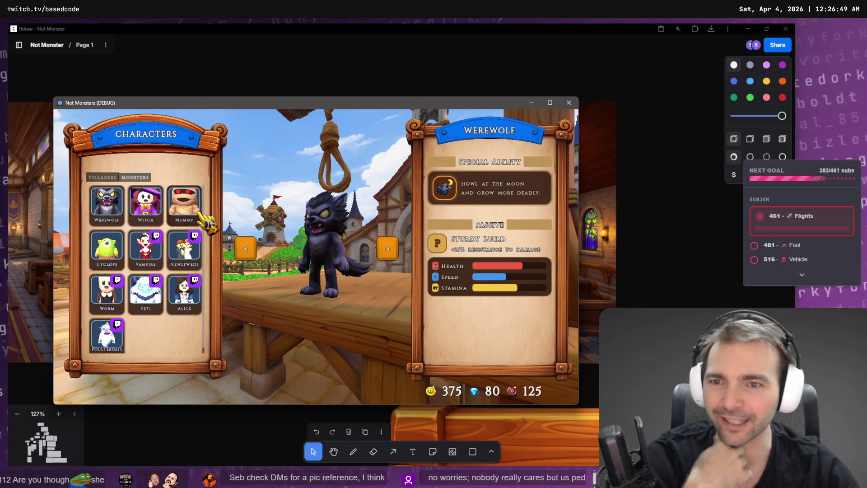
click(185, 204)
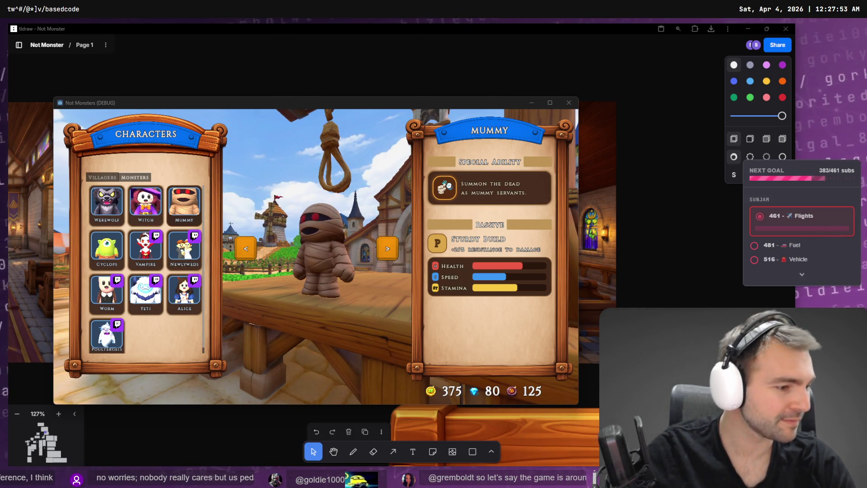
key(alt+Tab)
key(alt+Tab)
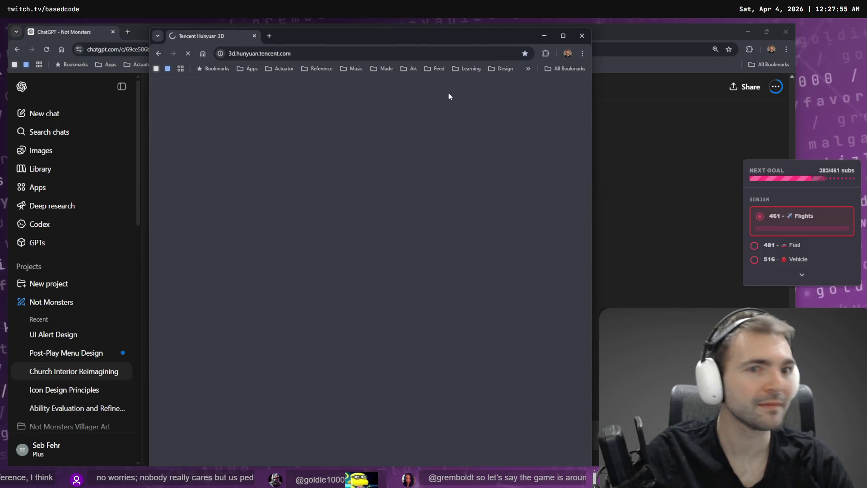
Move aside and close the Hunyuan 3D window, then cancel a screen snip.
mouse_move(411, 33)
mouse_down()
mouse_move(765, 90)
mouse_move(686, 90)
mouse_up()
key(ctrl+w)
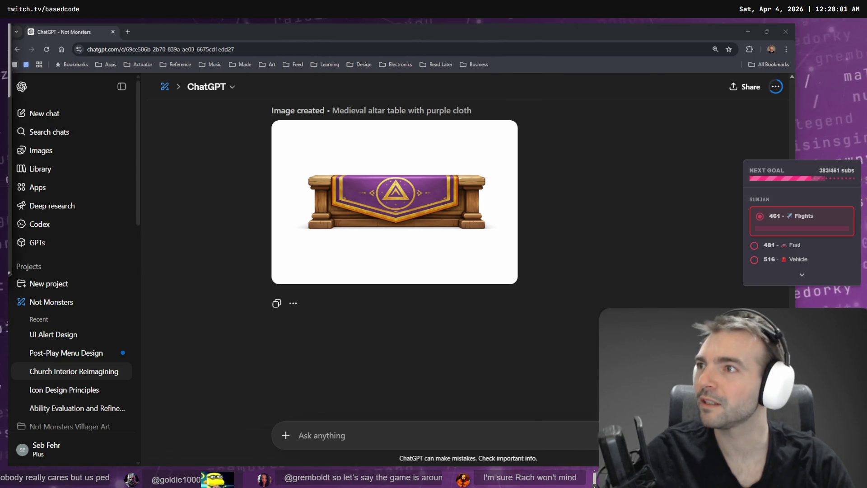
key(super+shift+s)
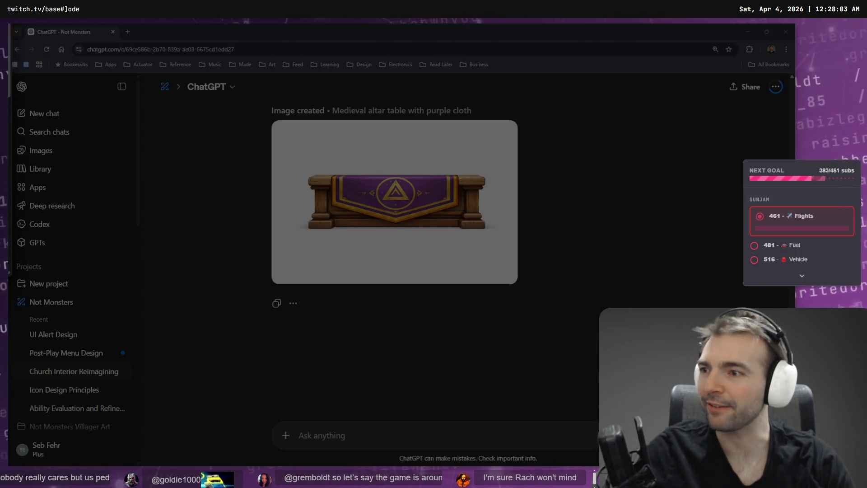
key(Escape)
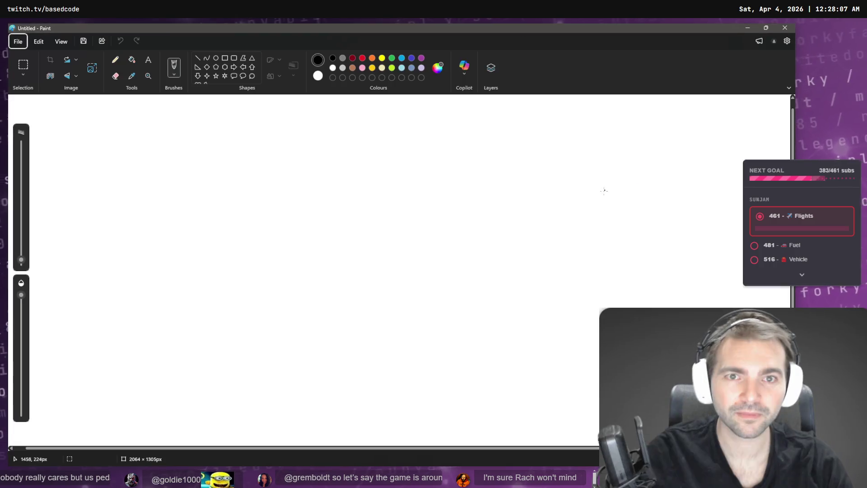
Close Paint with the pasted photo without saving.
key(ctrl+v)
mouse_move(105, 216)
mouse_down()
mouse_move(589, 262)
mouse_move(503, 262)
mouse_up()
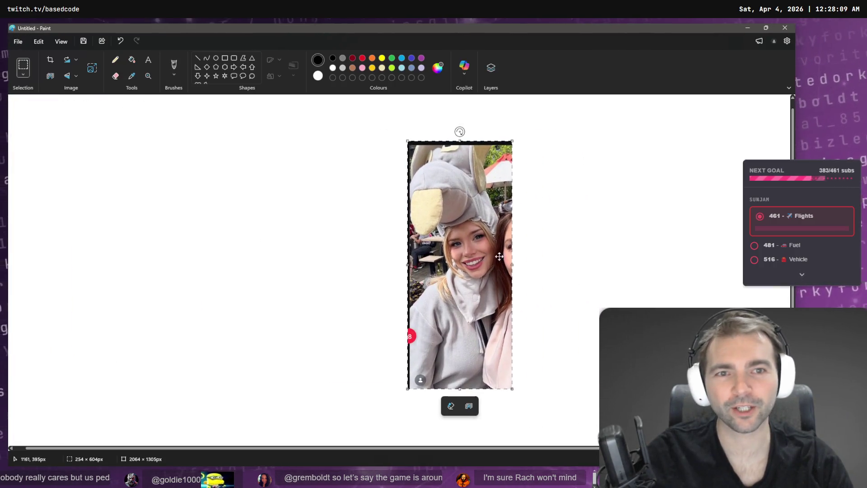
click(781, 28)
click(403, 269)
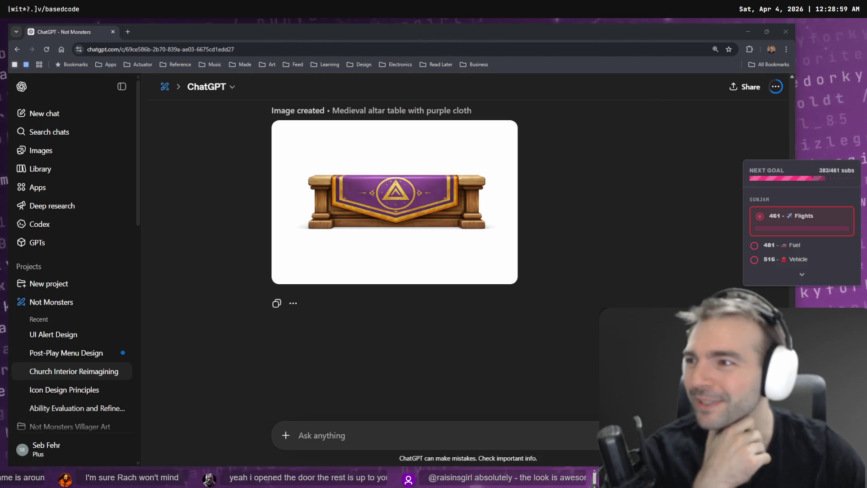
mouse_move(474, 196)
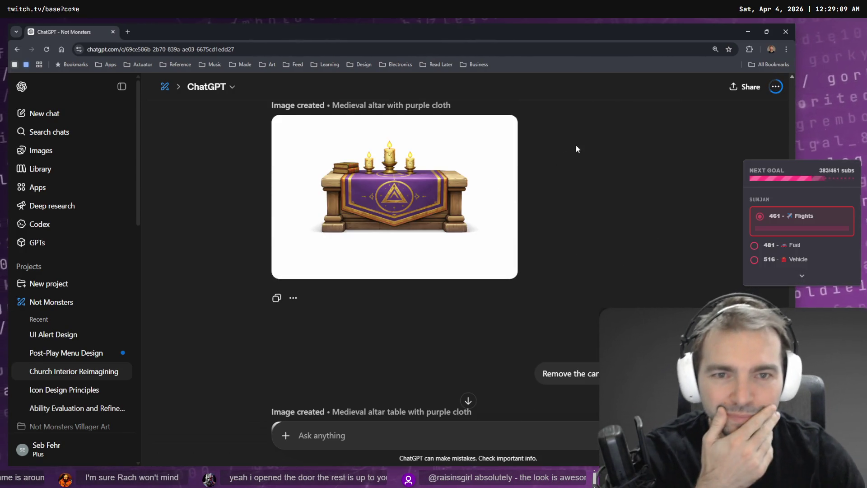
Enlarge ChatGPT's purple-cloth altar table image, then close it and return to tldraw.
scroll(572, 191, down, 5)
scroll(572, 191, down, 5)
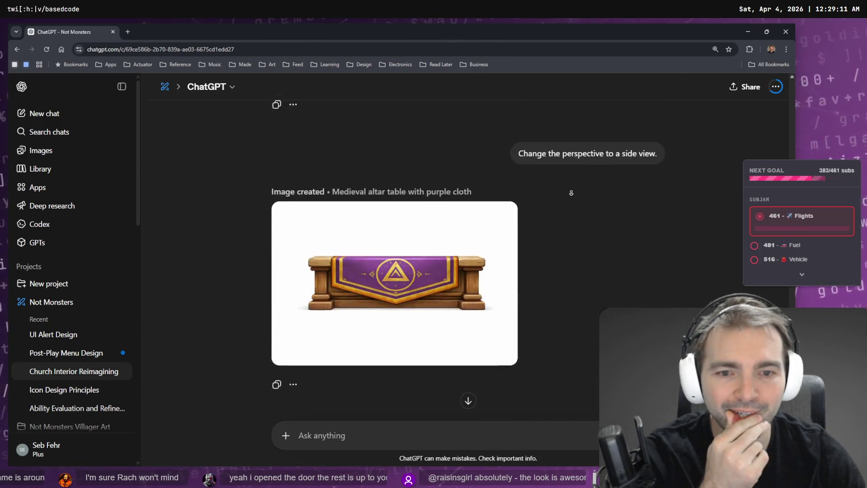
click(668, 180)
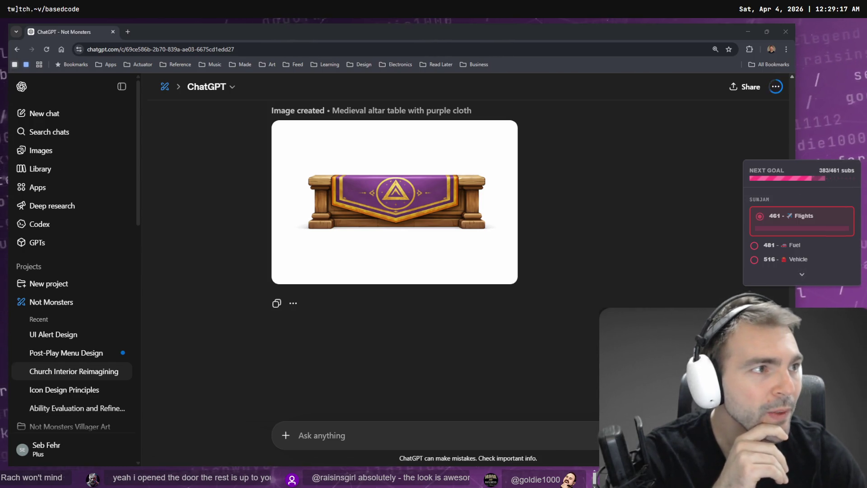
mouse_move(416, 187)
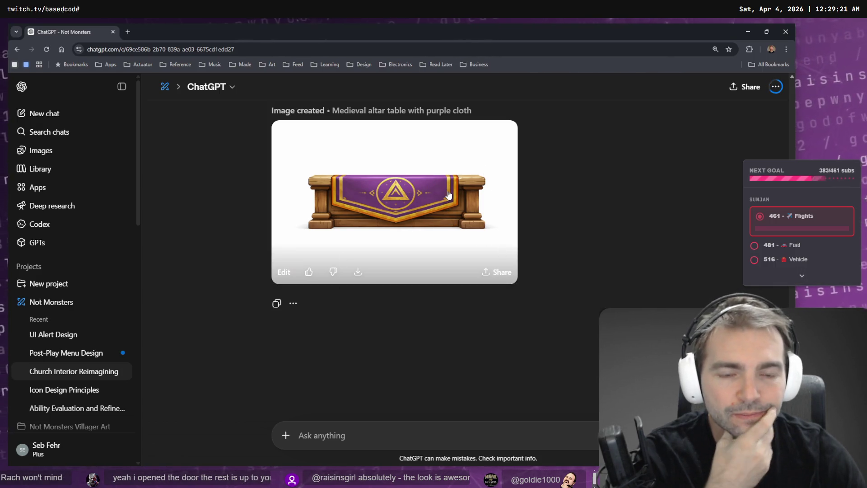
click(405, 187)
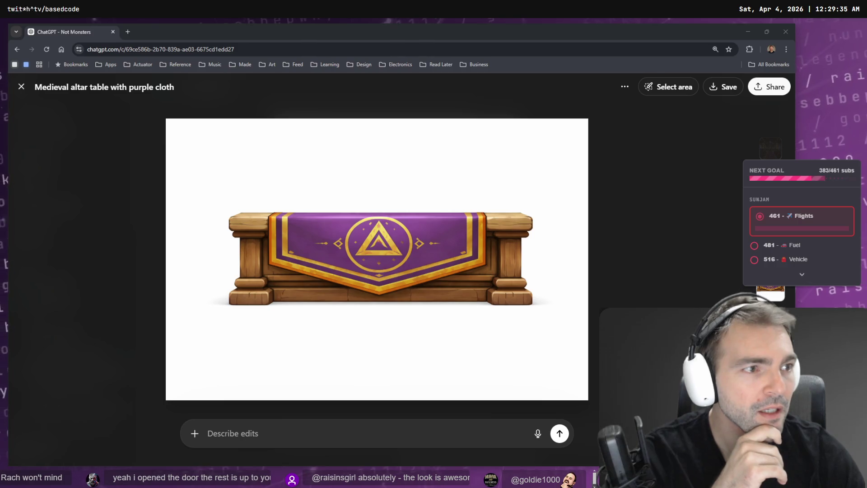
key(Escape)
key(alt+Tab)
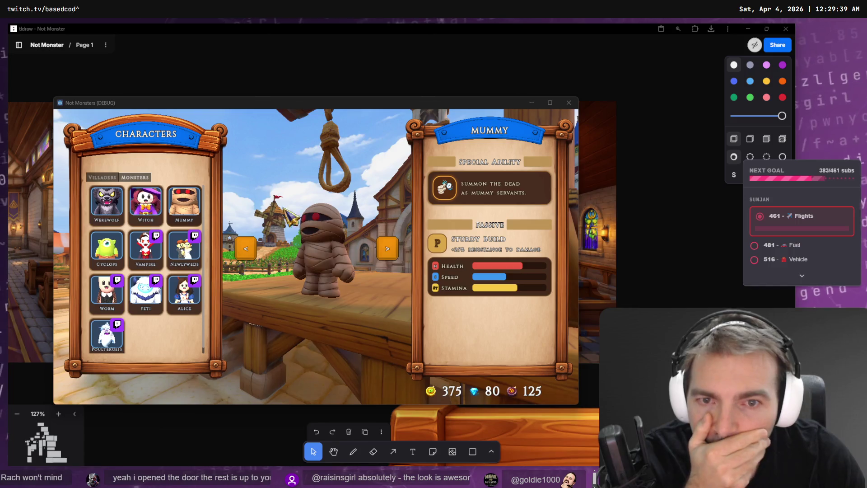
Bring the stained-glass church interior paint-over into view on the tldraw board.
click(145, 203)
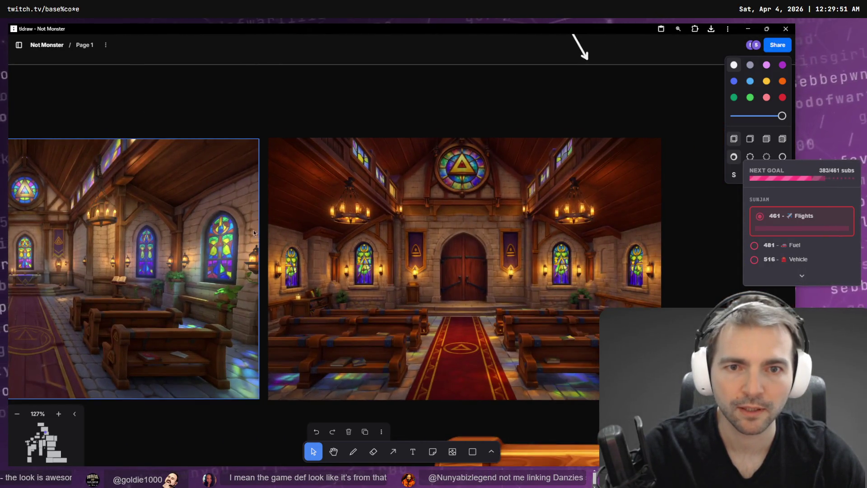
key(Tab)
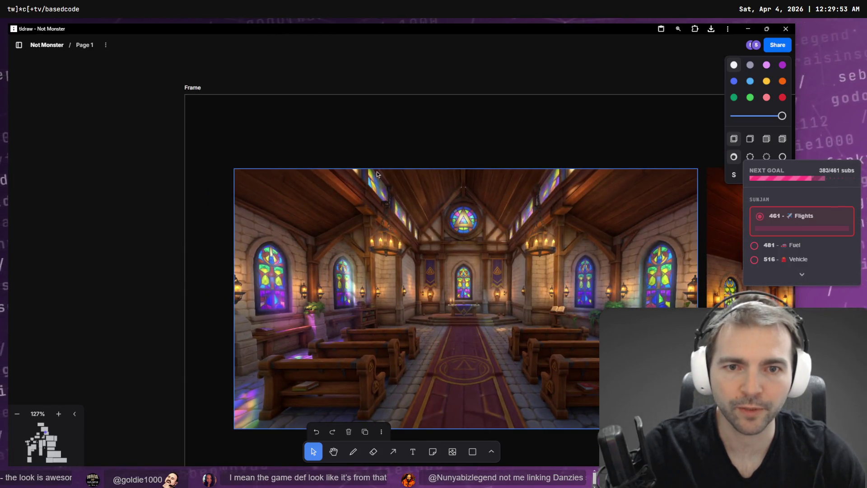
key(Tab)
key(Escape)
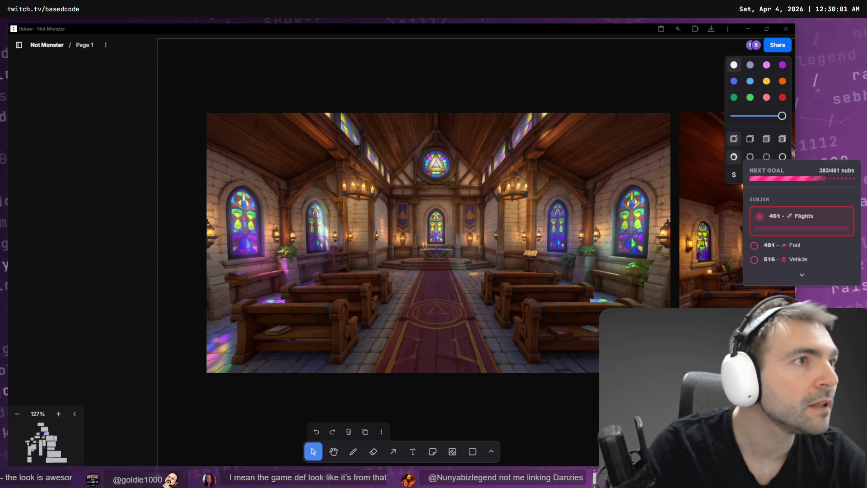
Open a fresh browser window from the tldraw board.
key(super+Tab)
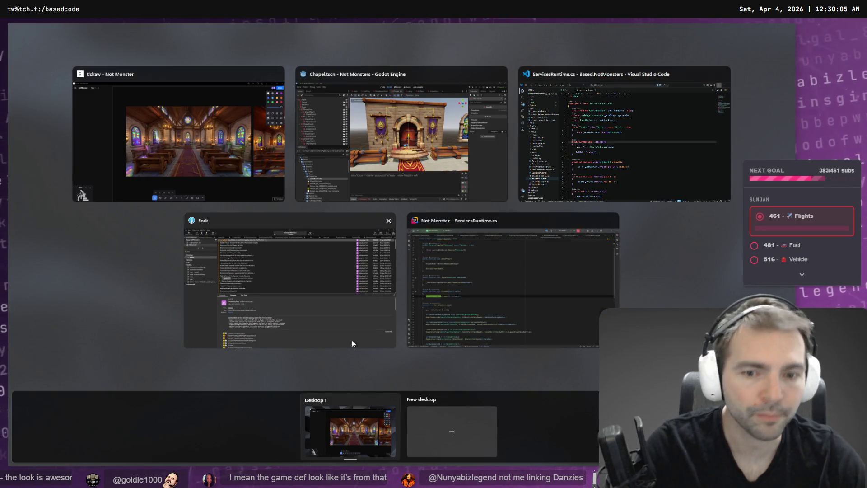
key(Escape)
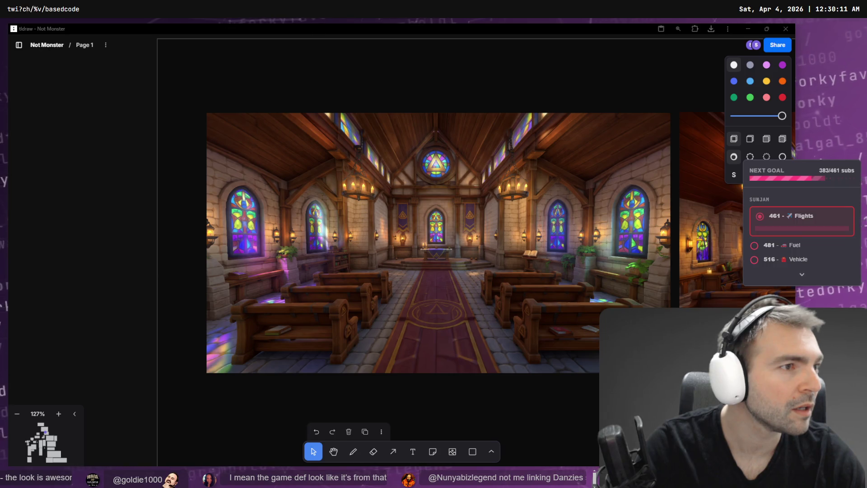
key(ctrl+n)
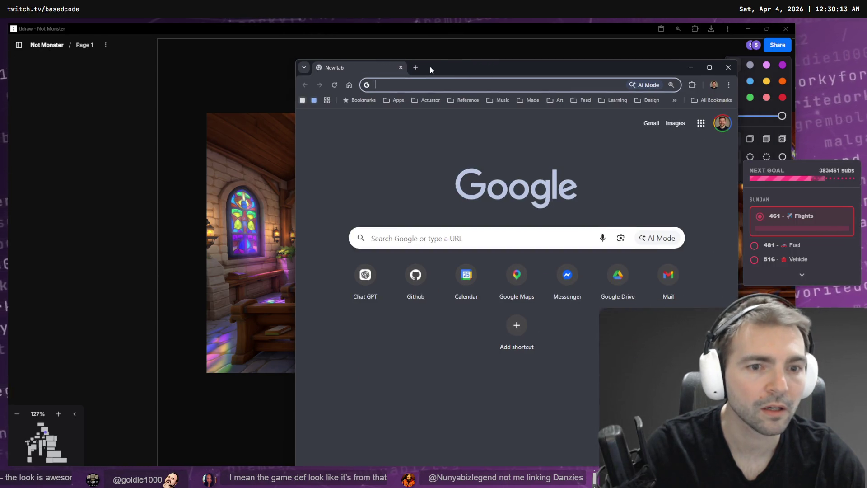
Maximize the new window and open the Church Interior Reimagining chat in the Not Monsters ChatGPT project.
double_click(429, 67)
click(225, 239)
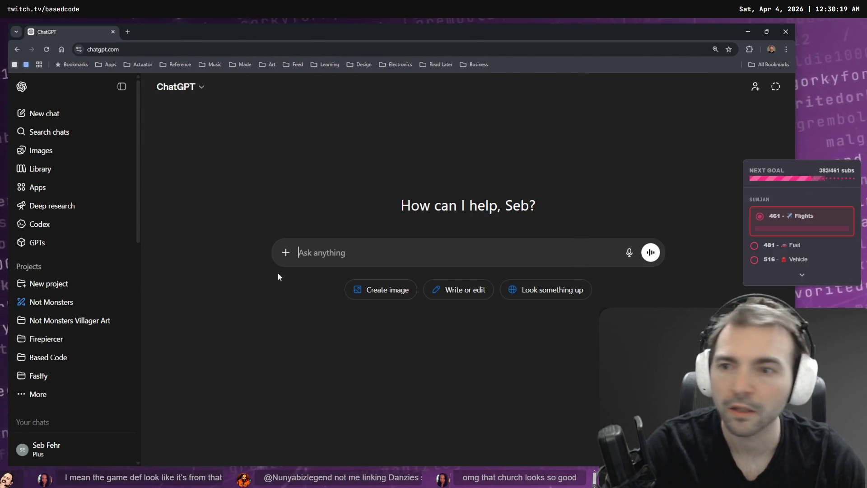
click(30, 303)
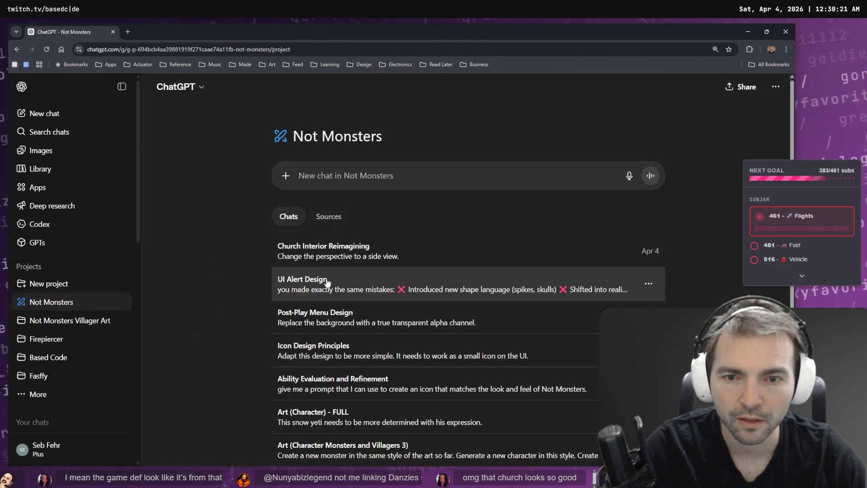
click(380, 253)
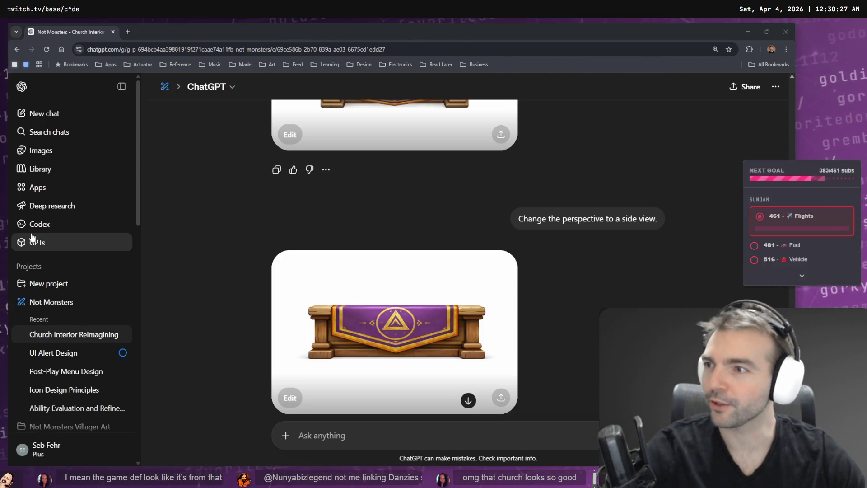
scroll(241, 268, down, 3)
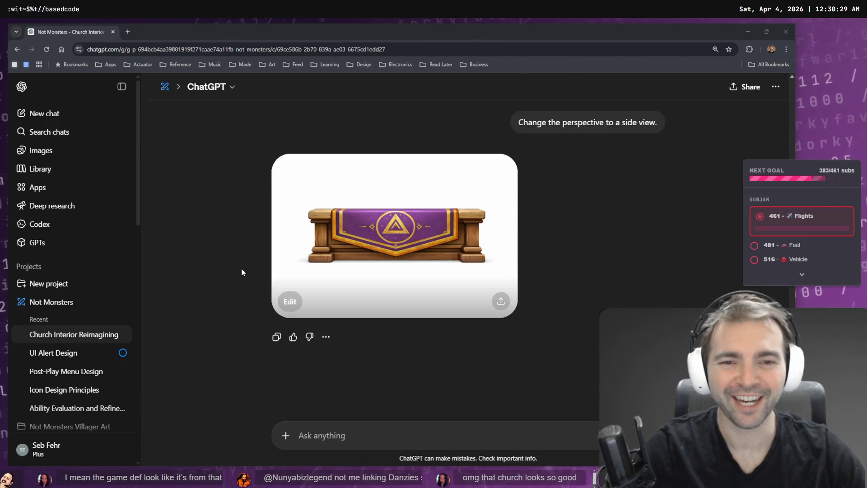
scroll(488, 269, up, 7)
scroll(561, 253, up, 10)
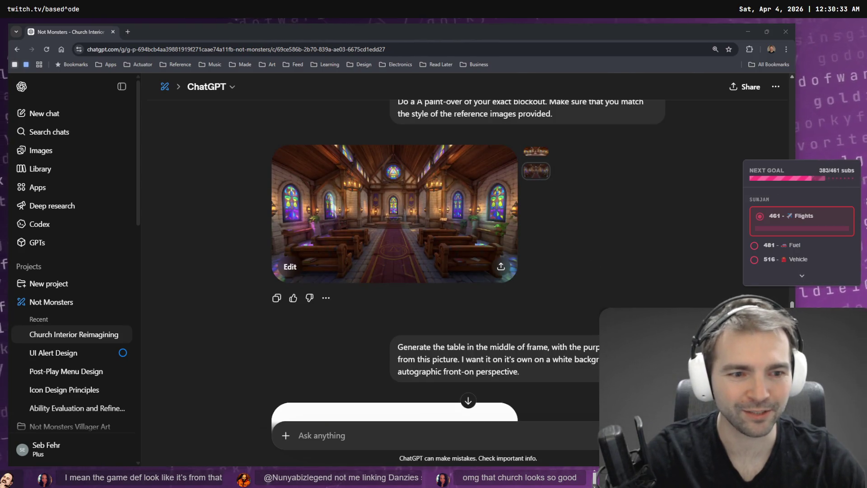
scroll(598, 358, up, 1)
scroll(598, 358, down, 3)
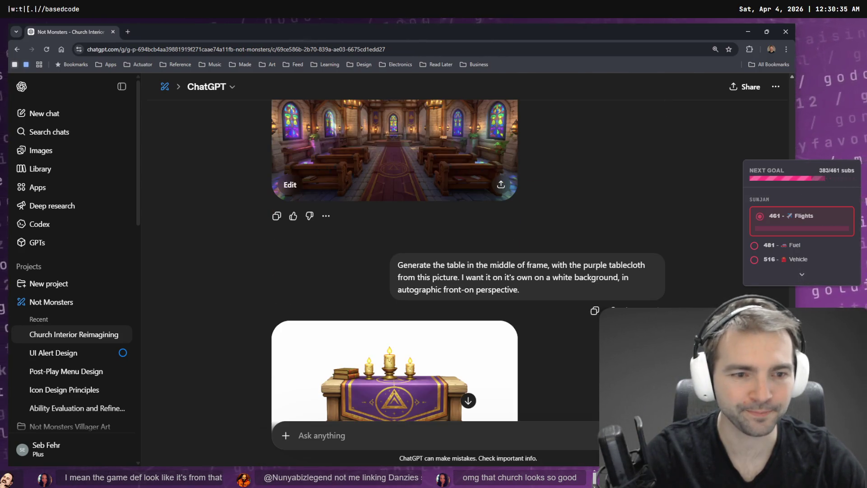
Edit the table prompt, replacing its opening sentence with a dictated request for rectangular plate glass windows.
click(610, 310)
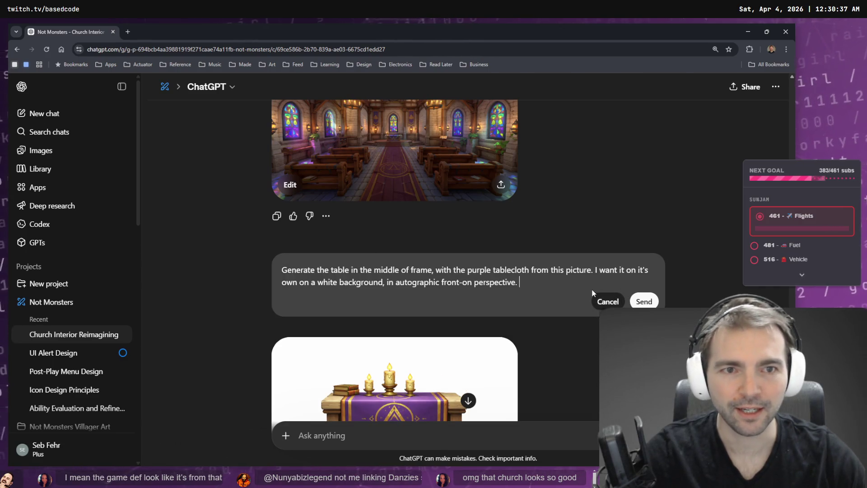
key(Escape)
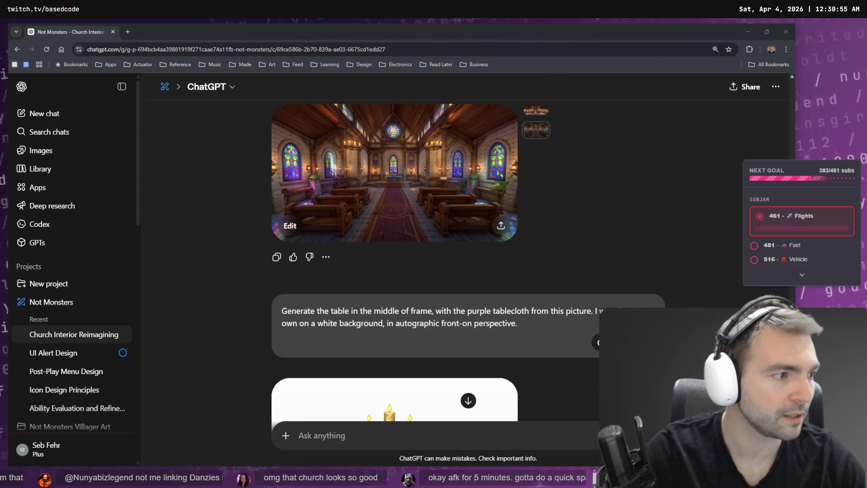
click(521, 311)
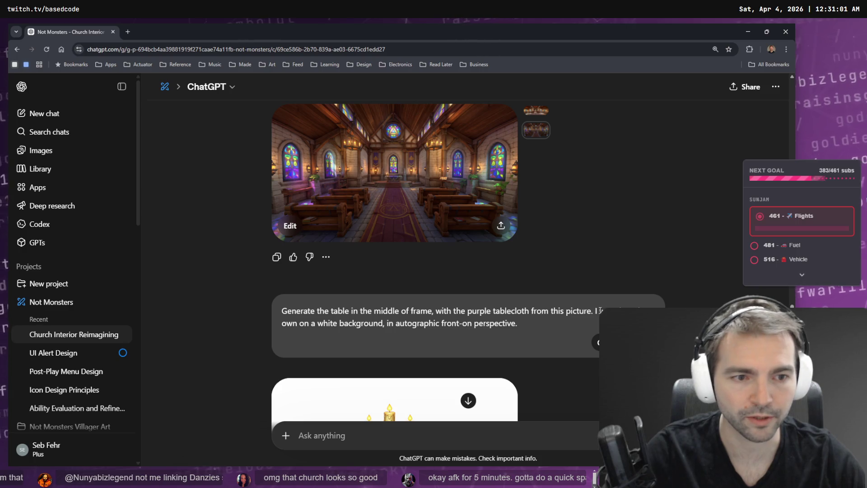
key(shift+Home)
key(BackSpace)
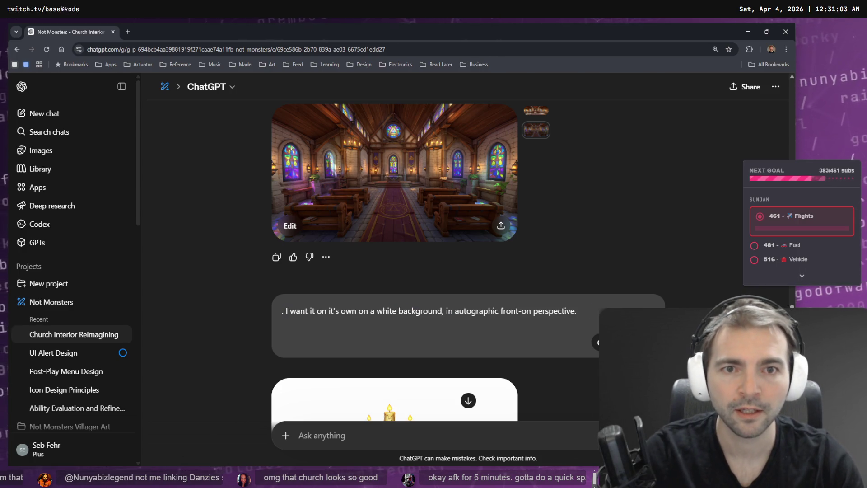
key(super+h)
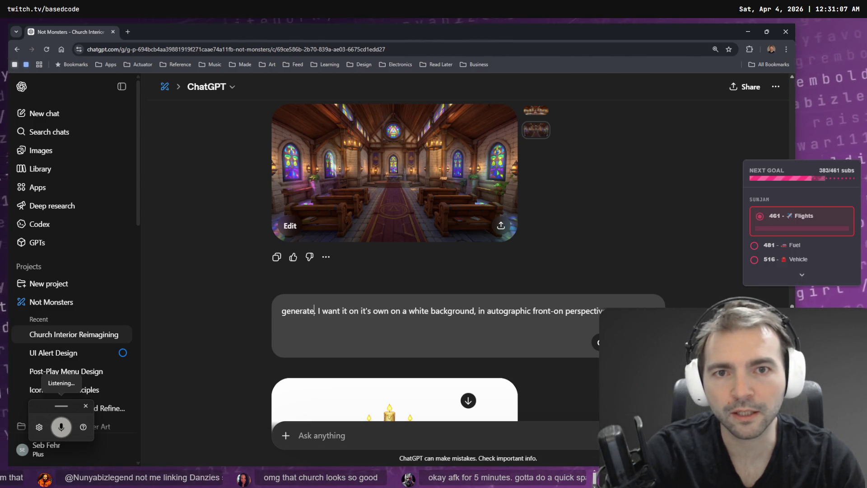
key(ctrl+BackSpace)
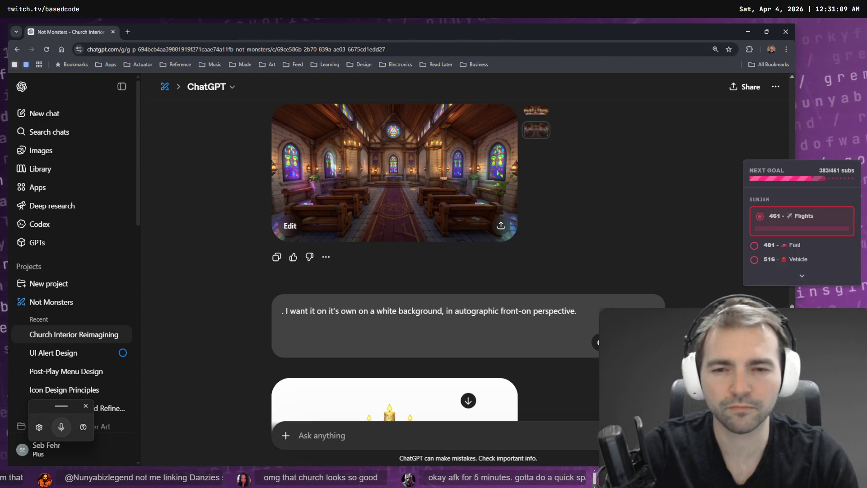
key(super+h)
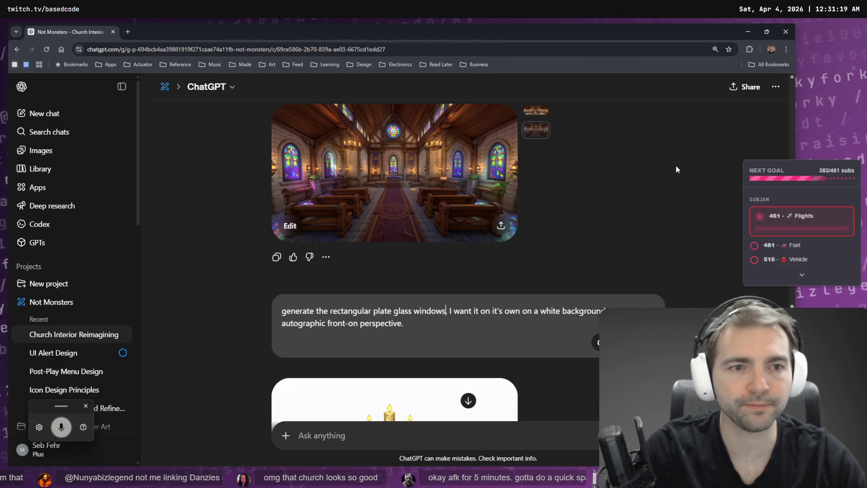
Search Google for 'plate glass' in a new tab.
key(ctrl+t)
text(plate glass)
key(Return)
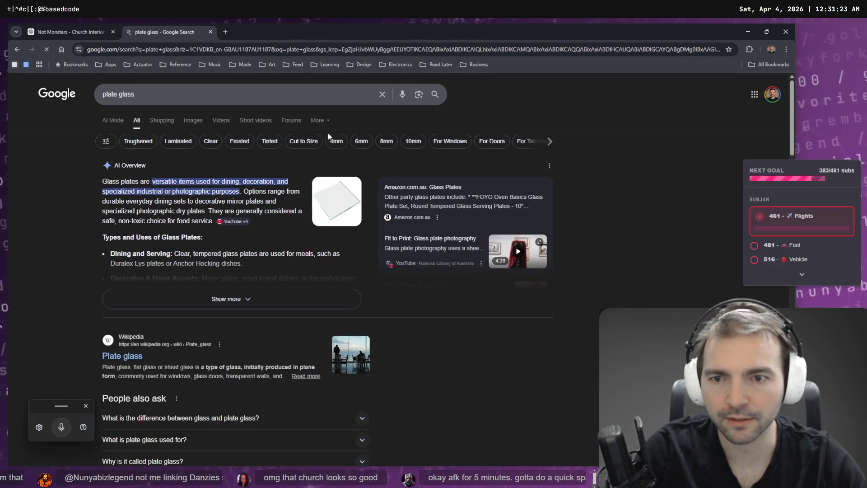
Open Google AI Mode in a new tab and screenshot the full-size ChatGPT church image.
scroll(286, 174, down, 3)
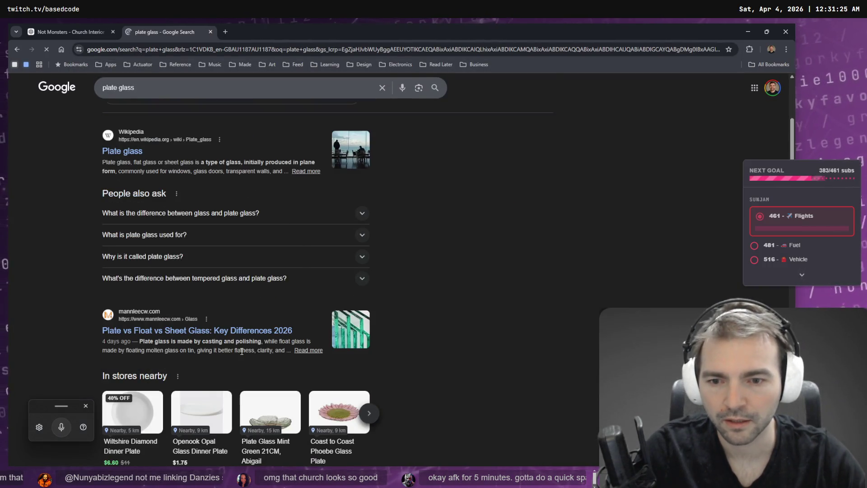
scroll(357, 321, up, 3)
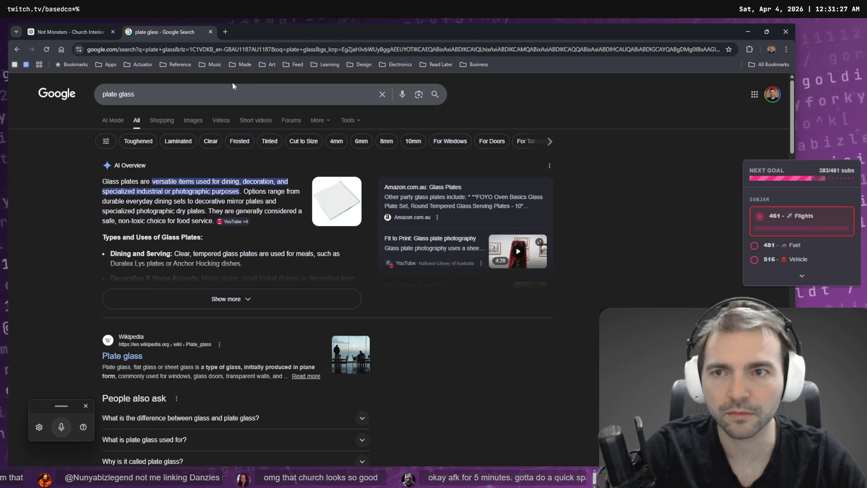
key(ctrl+w)
key(ctrl+t)
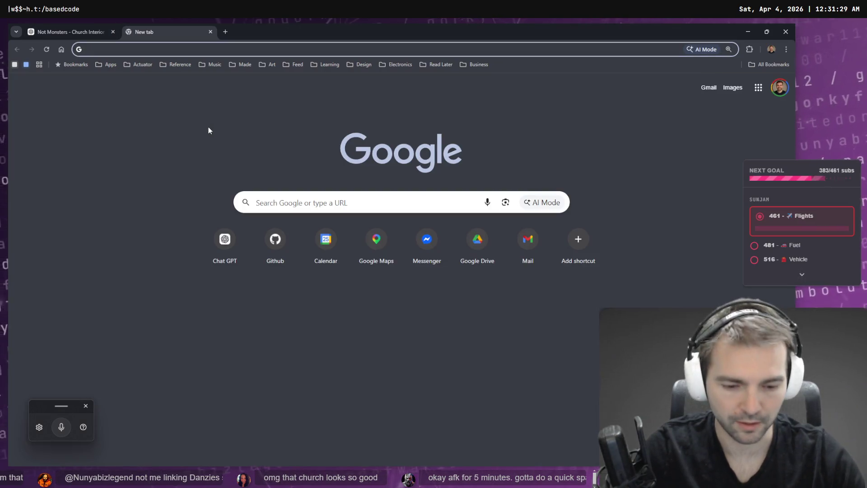
click(531, 202)
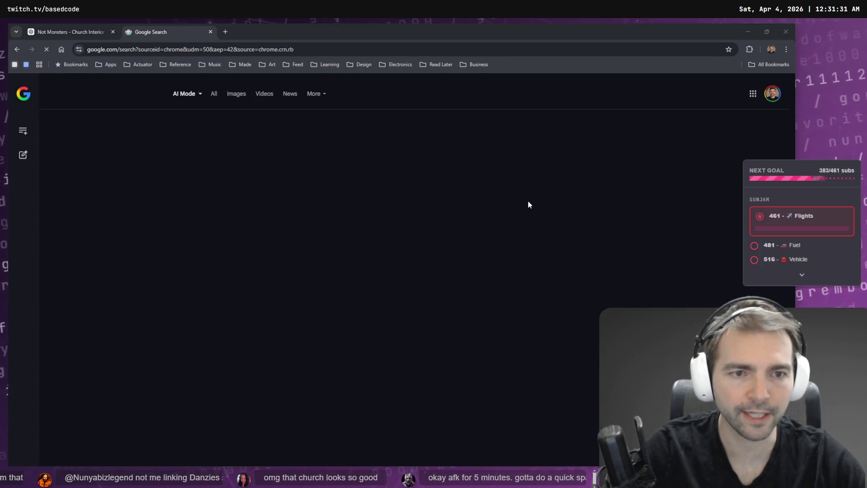
key(ctrl+shift+Tab)
key(super+shift+s)
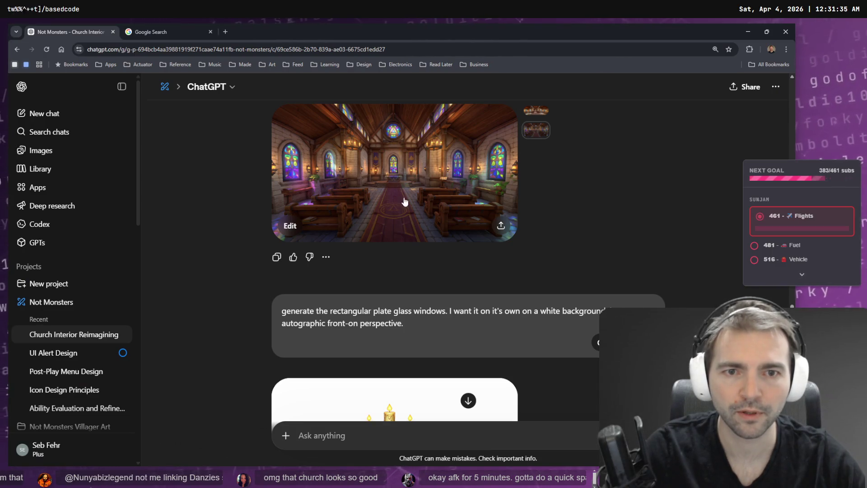
click(405, 202)
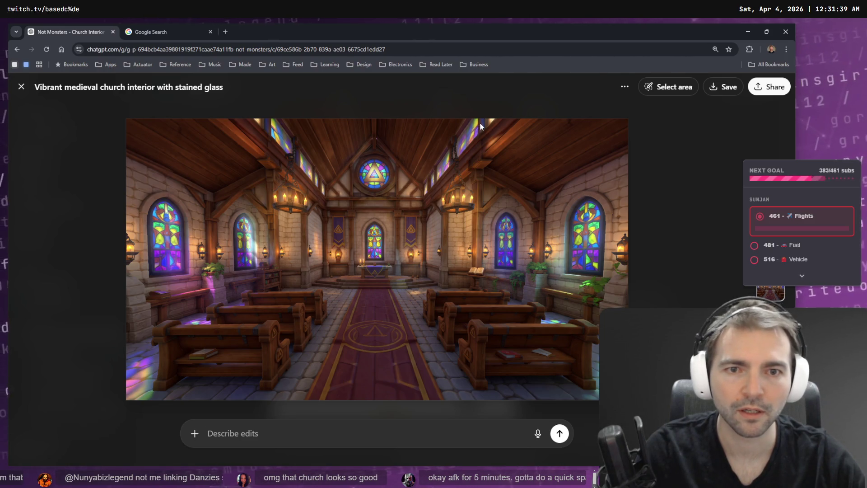
key(super+shift+s)
mouse_move(482, 122)
mouse_down()
mouse_move(399, 199)
mouse_move(417, 197)
mouse_up()
Paste the church screenshot into AI Mode and ask it about these windows.
click(161, 32)
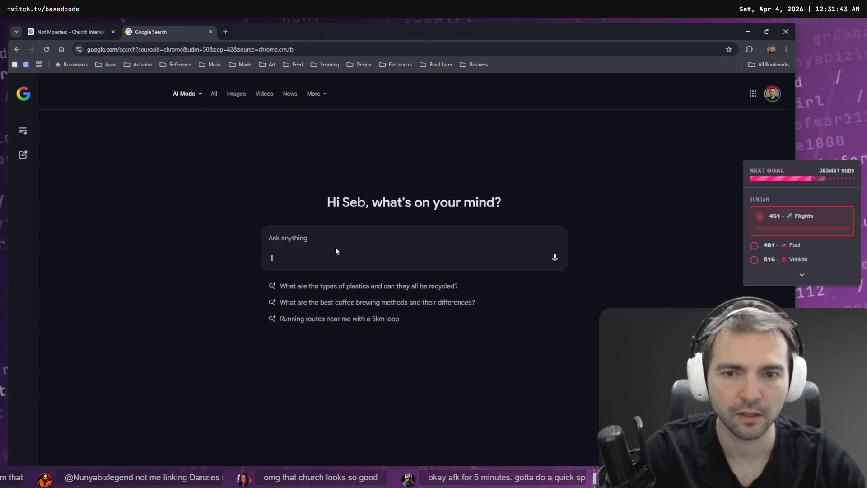
key(ctrl+v)
key(super+h)
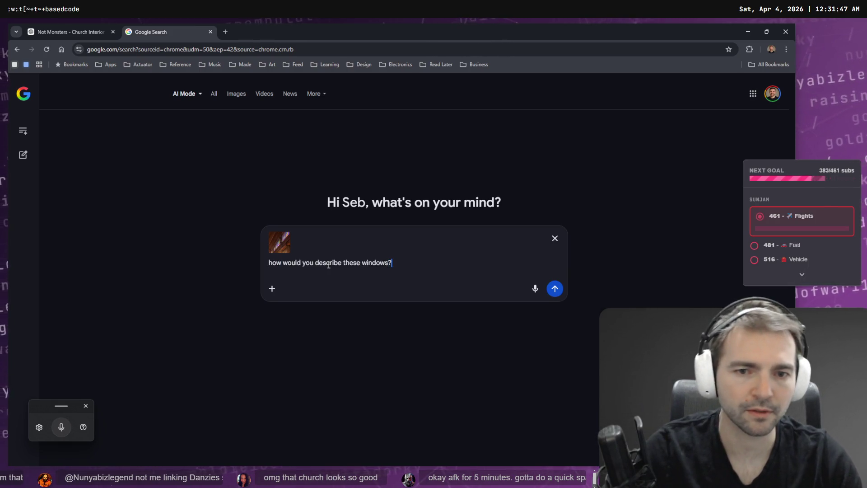
key(Return)
click(41, 28)
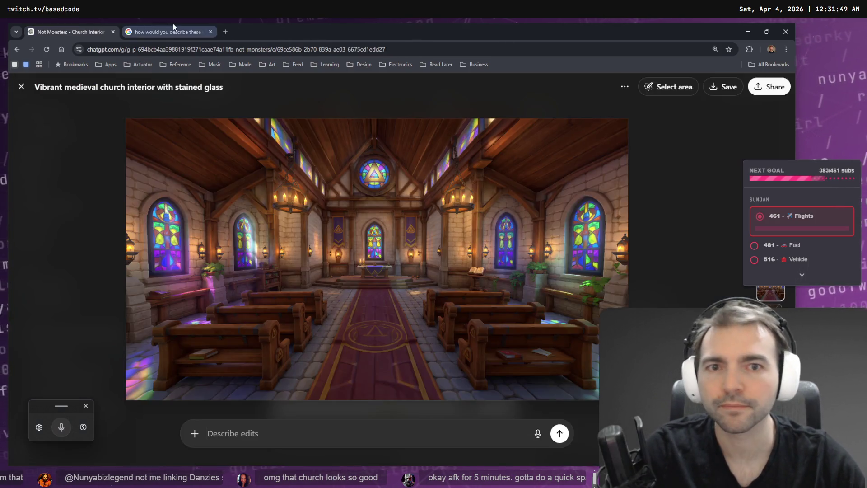
click(171, 30)
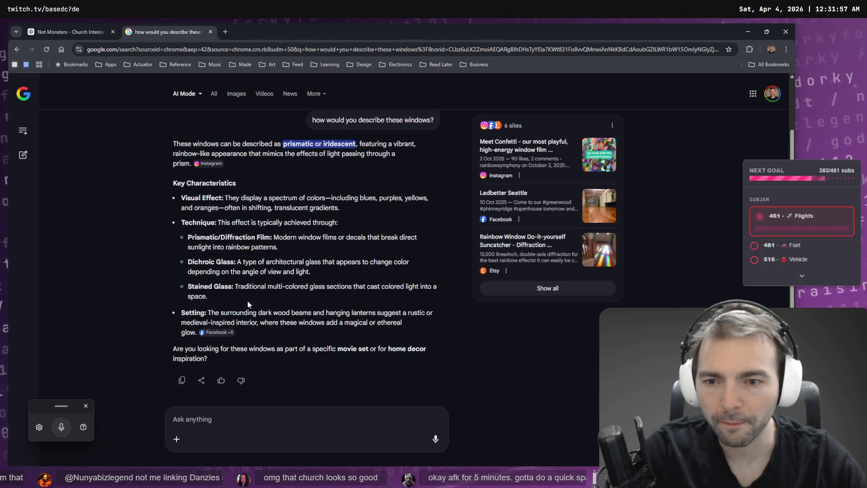
Ask AI Mode for a one- or two-word description, getting 'iridescent or prismatic', then return to ChatGPT.
click(270, 446)
key(super+h)
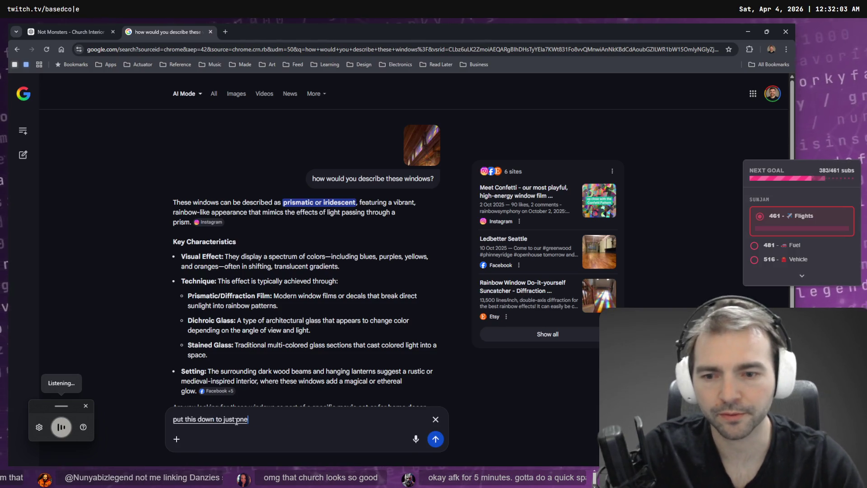
key(Return)
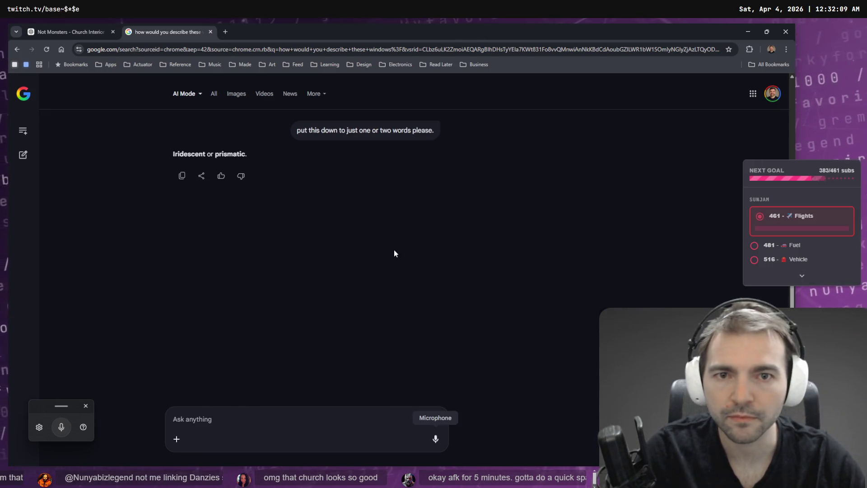
key(ctrl+Tab)
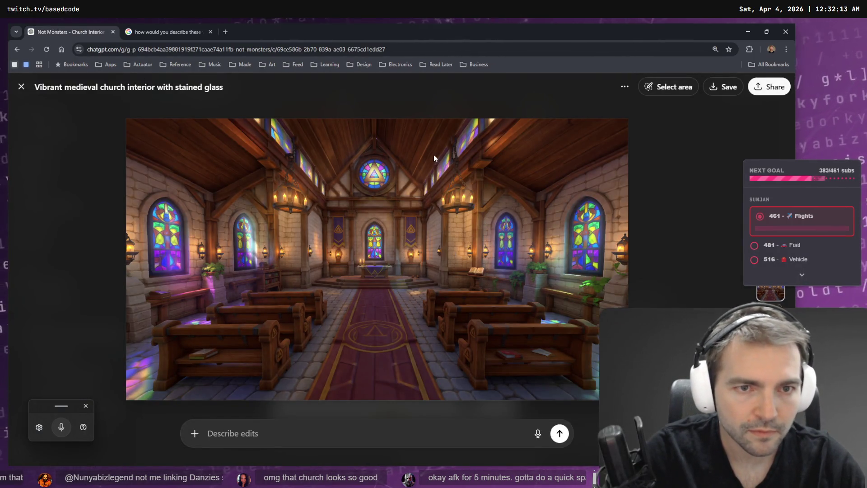
click(159, 25)
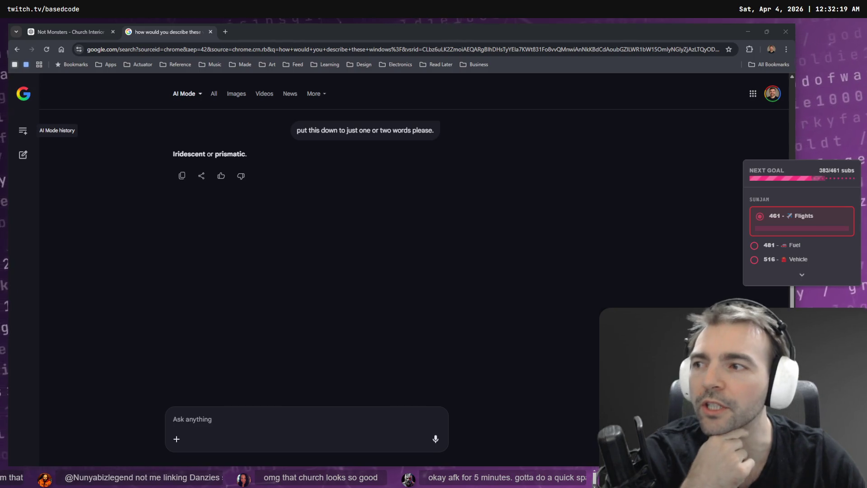
click(105, 32)
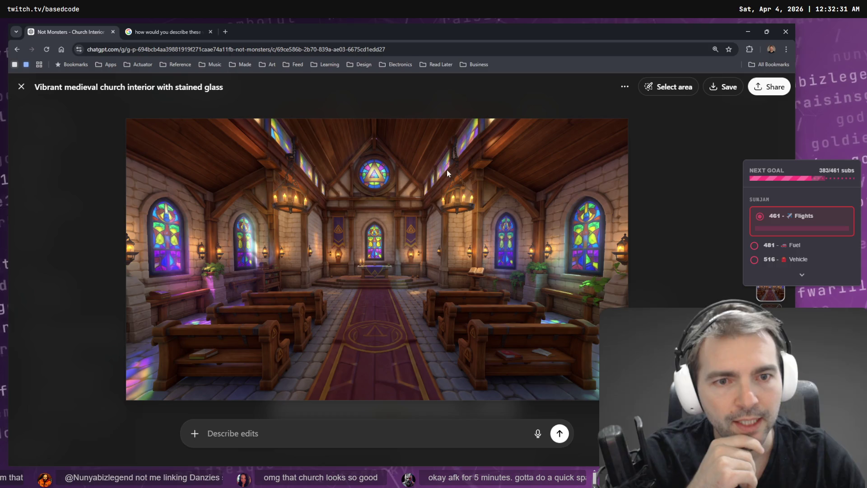
Close the enlarged church image and scroll to the plate glass windows prompt.
click(668, 199)
scroll(596, 326, down, 5)
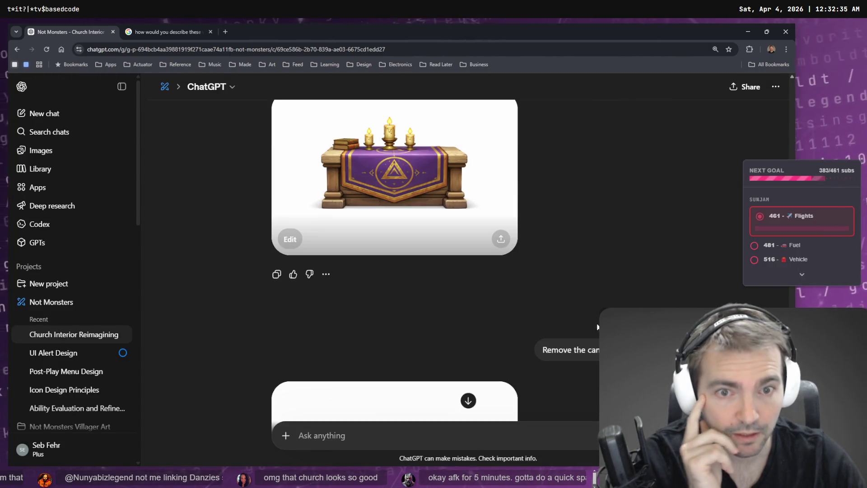
scroll(653, 179, down, 7)
scroll(676, 169, up, 8)
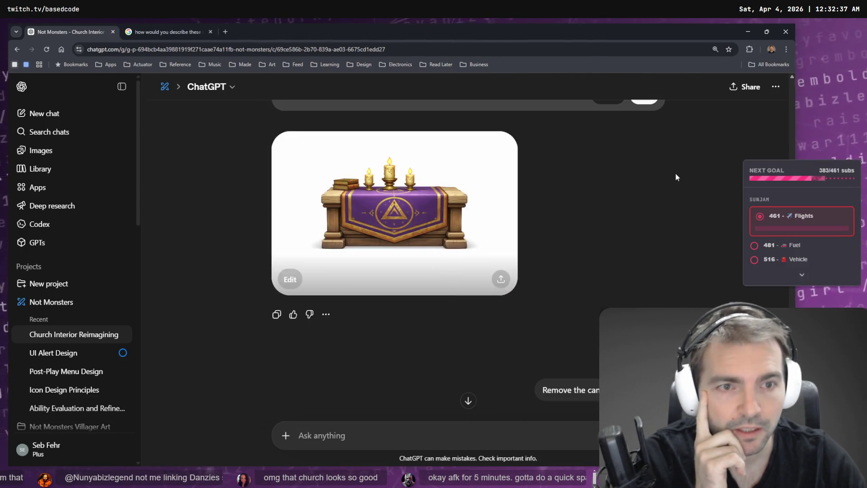
scroll(676, 169, up, 5)
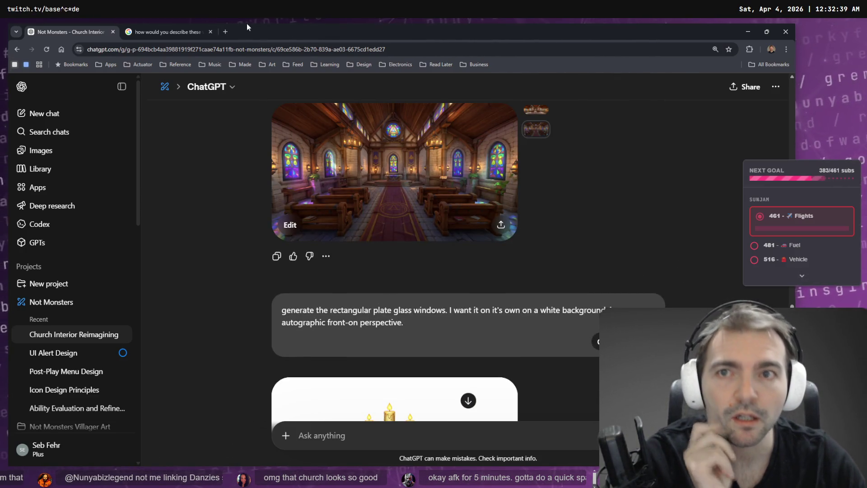
Edit the prompt to start with 'Generate' and replace 'rectangular' with 'chandelier'.
key(super+h)
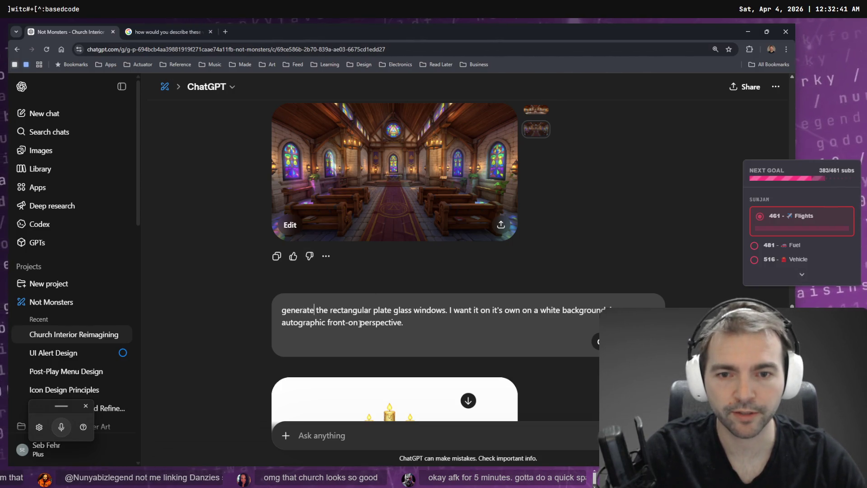
key(ctrl+BackSpace)
text(Generate)
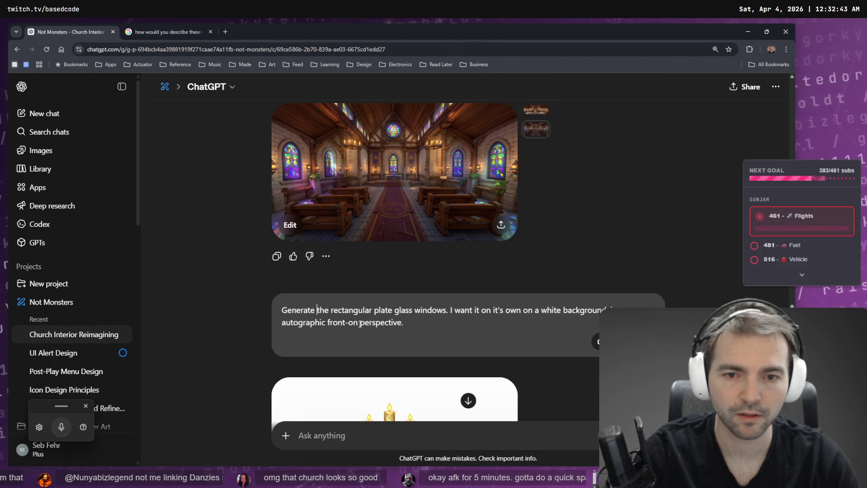
key(ctrl+Right)
key(ctrl+shift+Right)
text(chandelier)
key(ctrl+t)
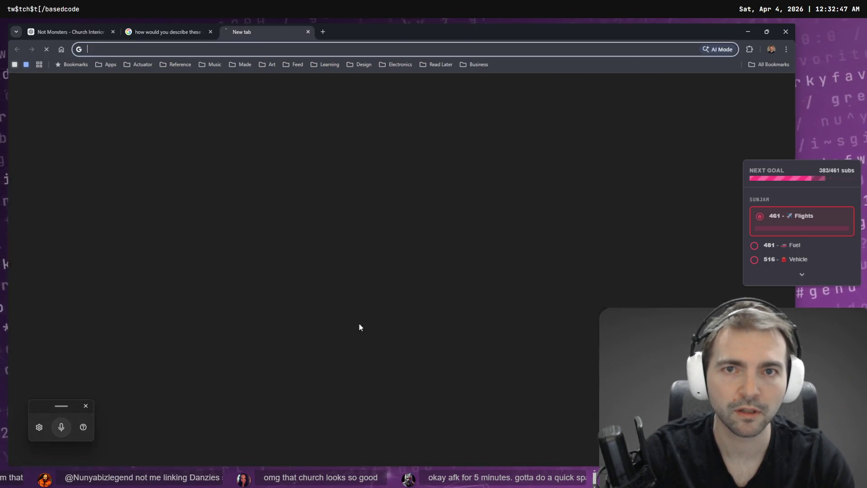
Check the spelling of 'chandelier' via Google search suggestions, copy it, and close the tab.
text(chandel;eer)
key(BackSpace)
key(BackSpace)
key(BackSpace)
text(ier light)
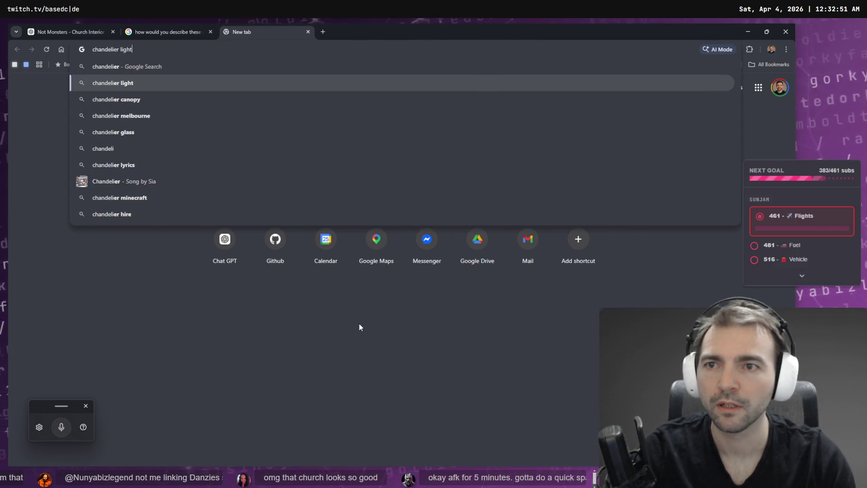
key(BackSpace)
key(BackSpace)
key(BackSpace)
key(ctrl+a)
key(ctrl+c)
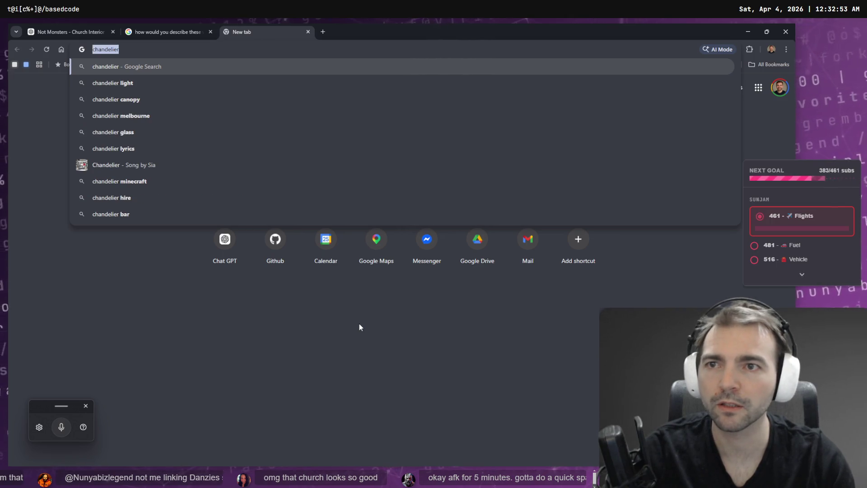
key(ctrl+w)
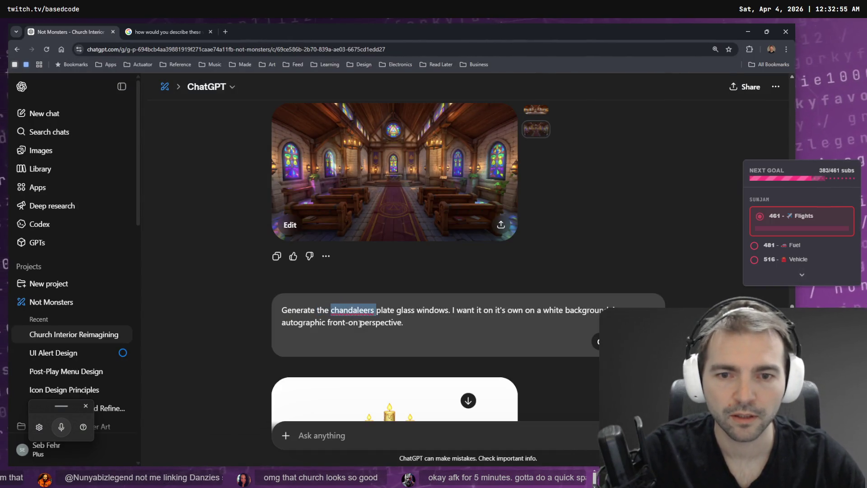
Paste the corrected 'chandelier', add 'want it on its own', and send the prompt.
key(ctrl+v)
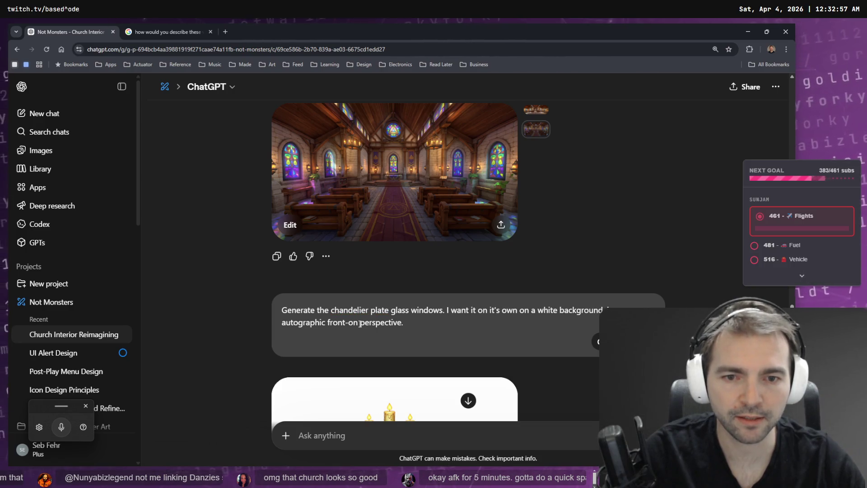
key(BackSpace)
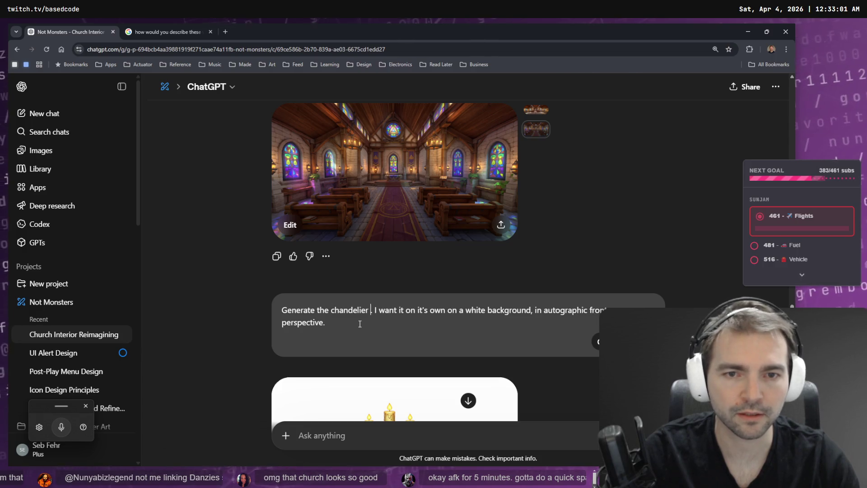
text(ant it )
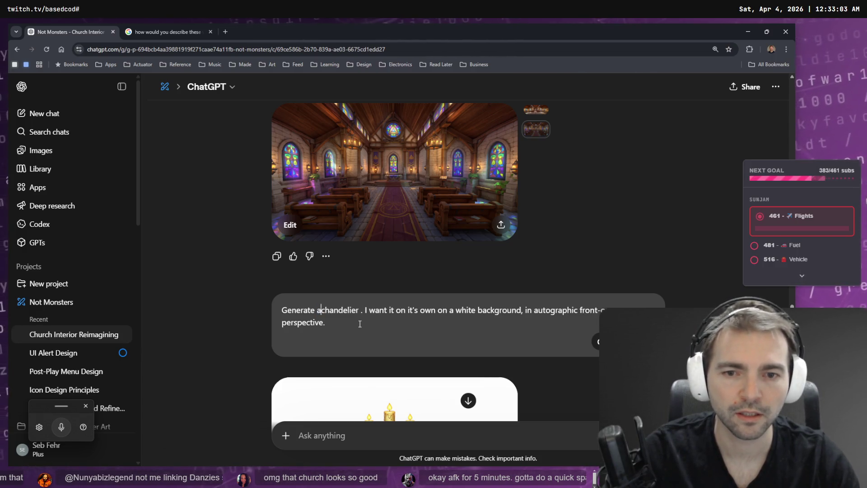
text(on it's own)
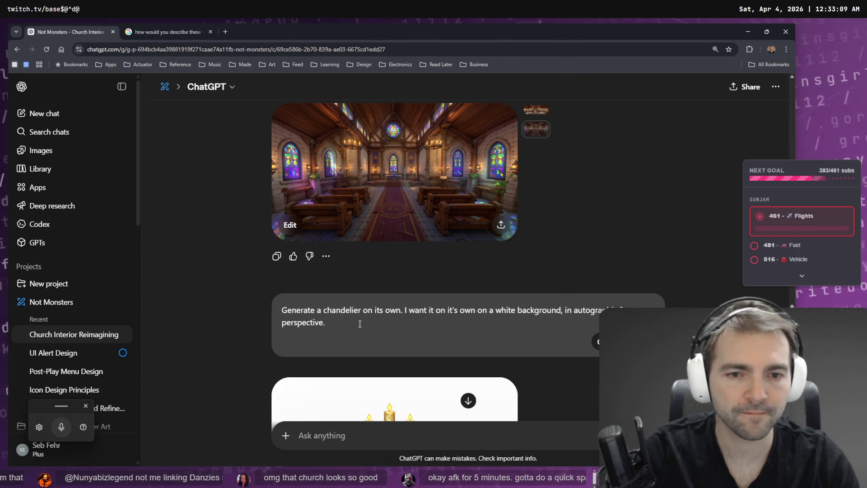
key(Return)
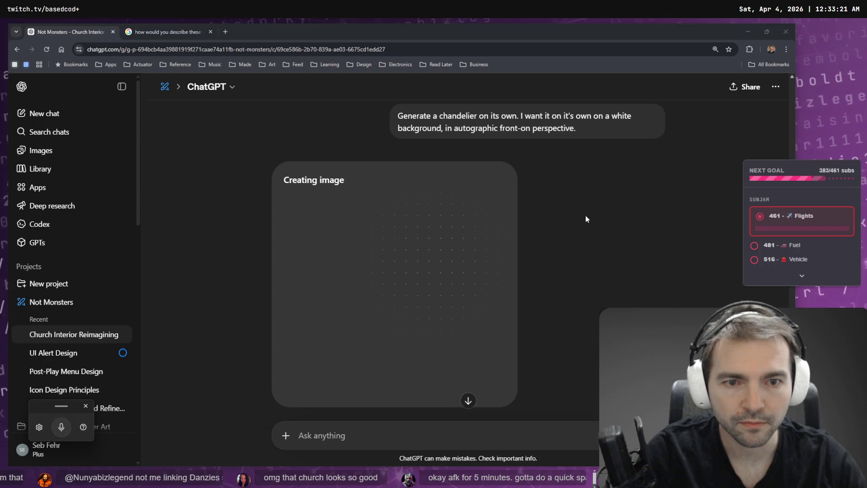
Glance at the Downloads folder in File Explorer, then close it.
key(super+e)
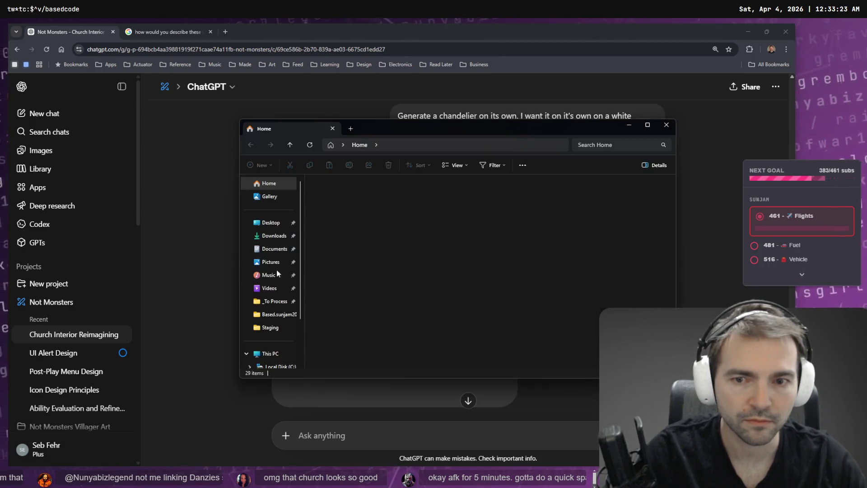
click(273, 236)
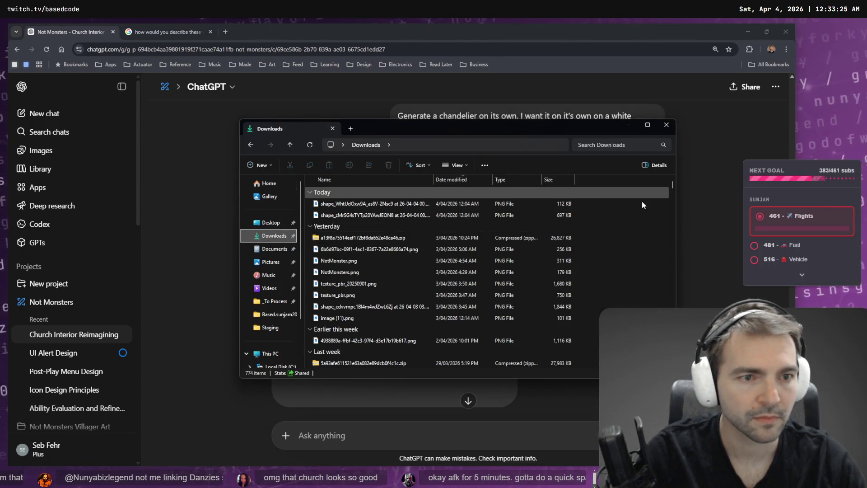
click(666, 125)
scroll(465, 251, up, 10)
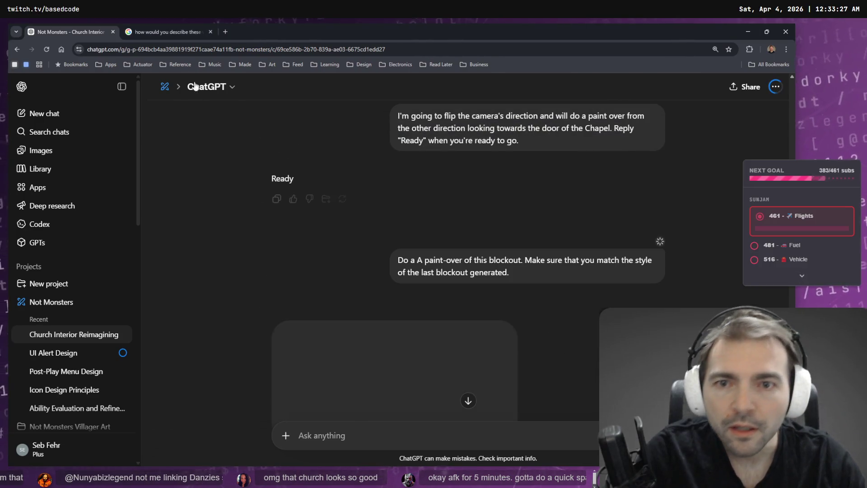
Scroll back through the church paint-over images, briefly opening the chat's options menu.
scroll(473, 247, down, 10)
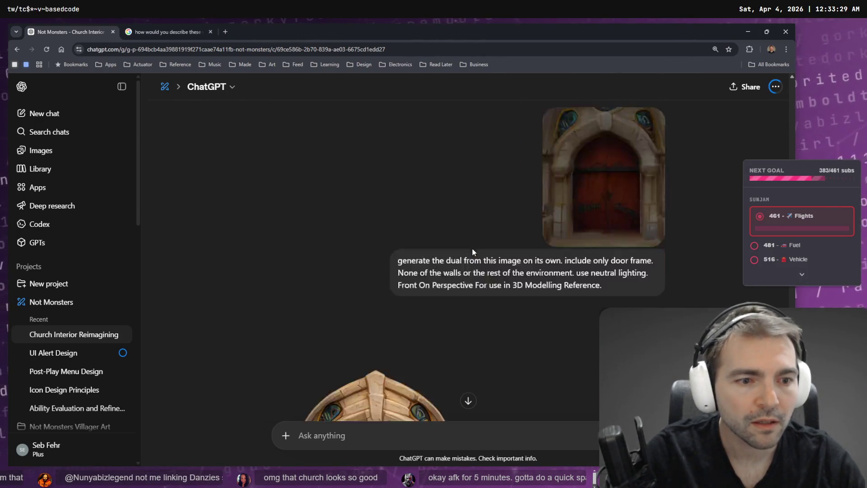
scroll(472, 247, up, 5)
scroll(607, 211, up, 8)
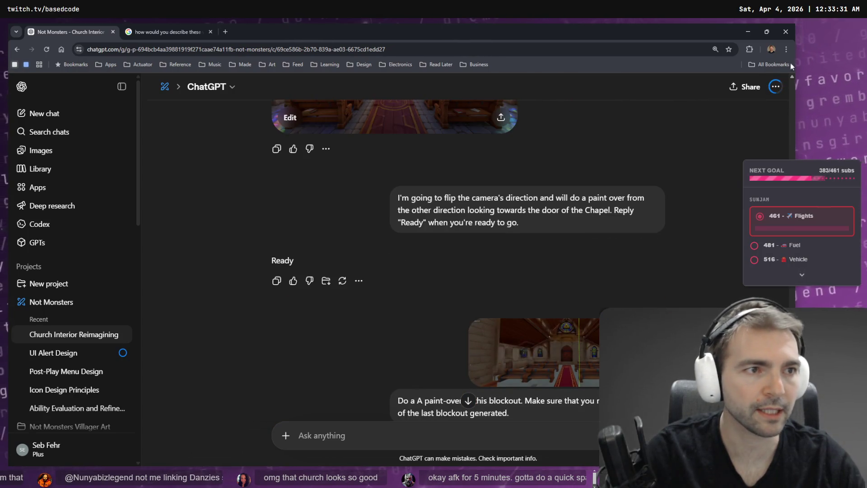
click(776, 88)
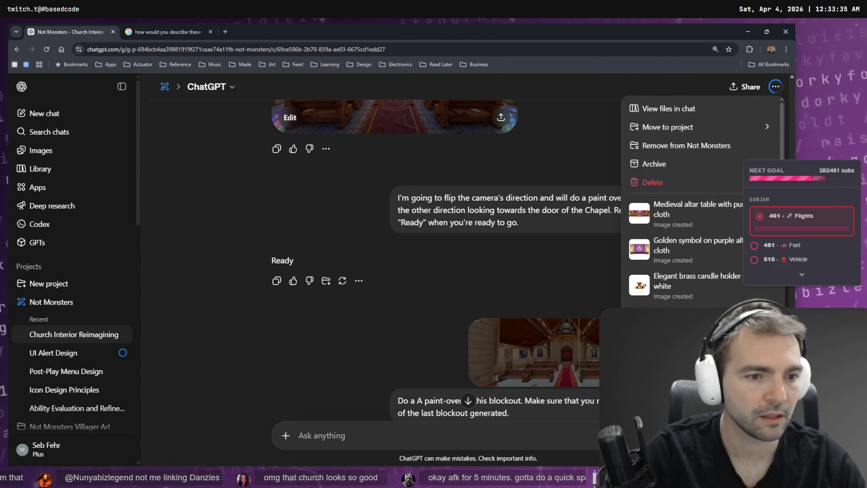
click(554, 140)
scroll(682, 152, up, 5)
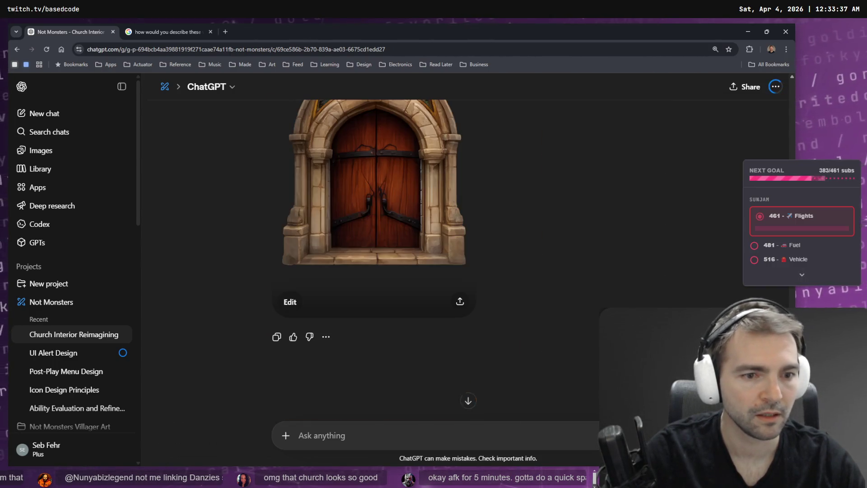
scroll(652, 185, down, 15)
scroll(657, 207, up, 5)
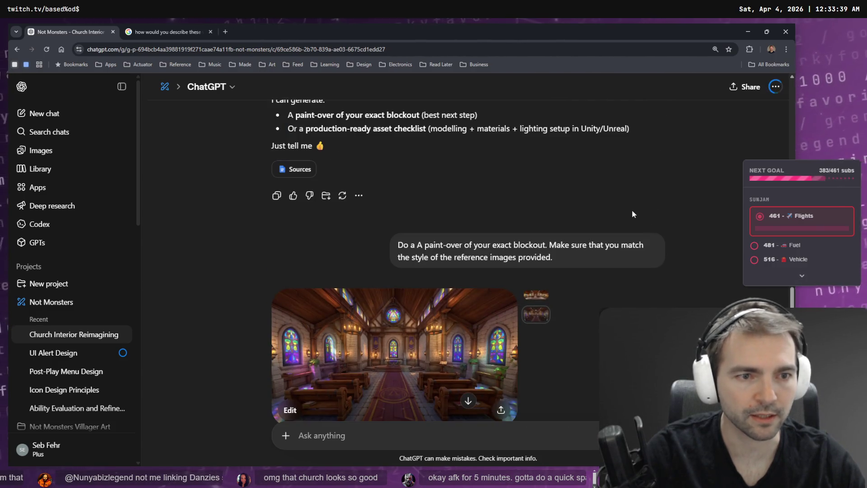
scroll(633, 246, up, 7)
scroll(646, 262, down, 11)
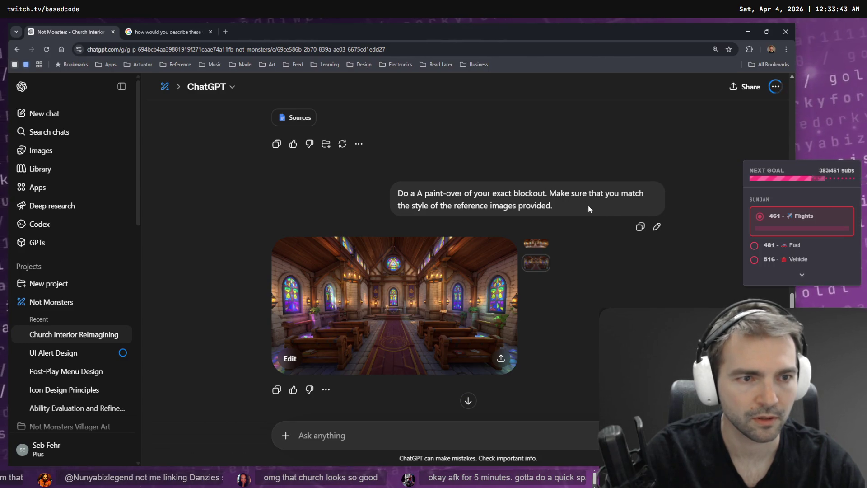
scroll(582, 239, down, 3)
scroll(580, 249, down, 2)
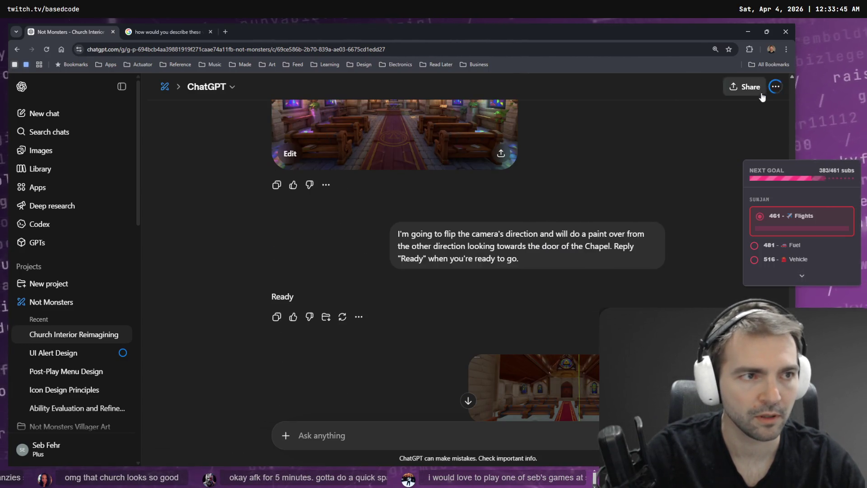
Compare altar table message versions 13/14 and 14/14, then open the Images page in a new tab.
click(775, 87)
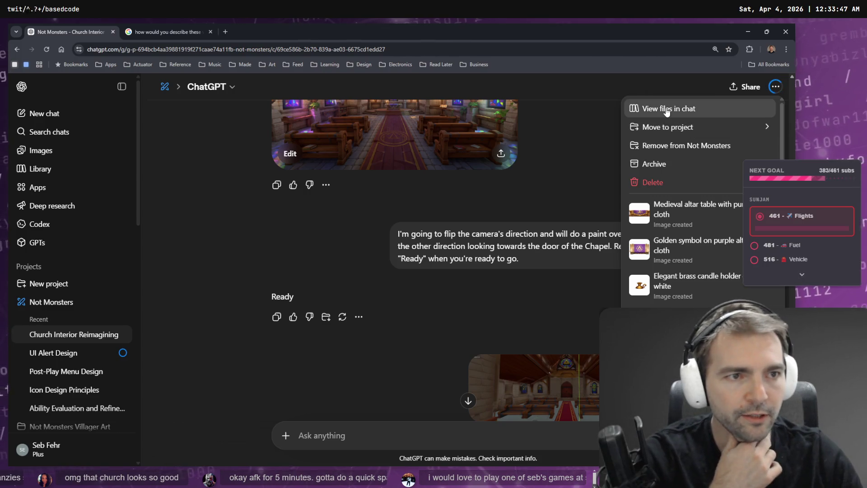
click(205, 195)
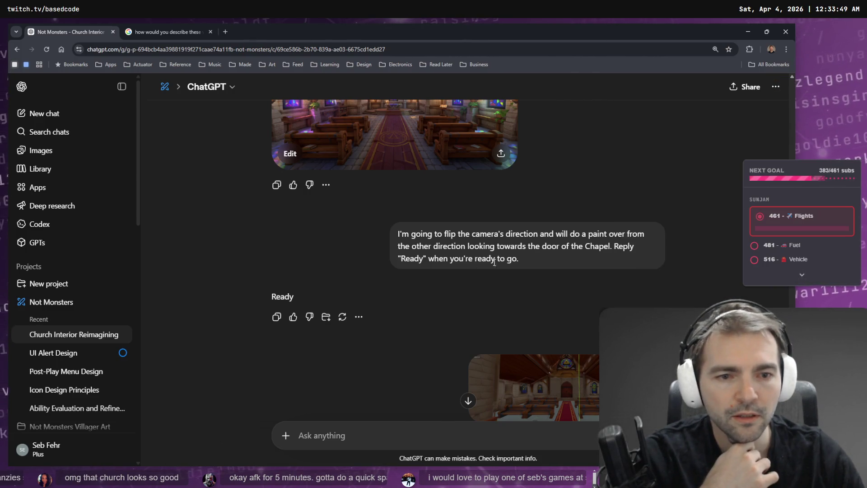
scroll(614, 262, down, 3)
scroll(574, 181, up, 5)
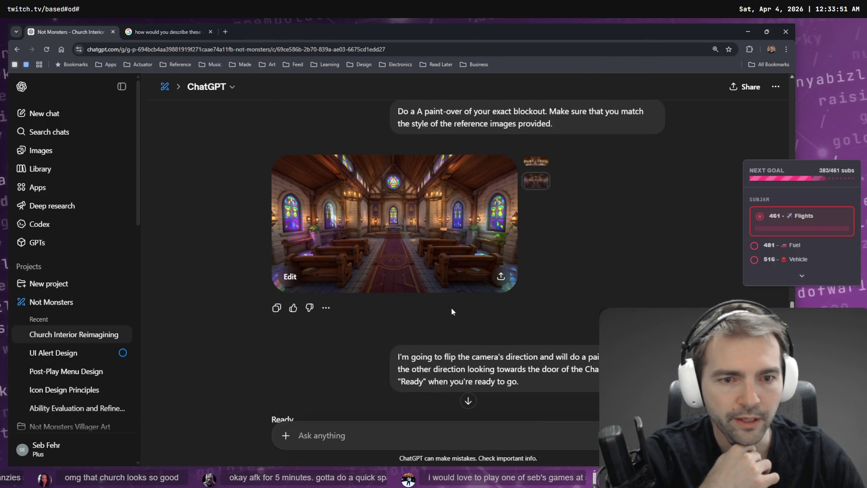
scroll(535, 406, down, 3)
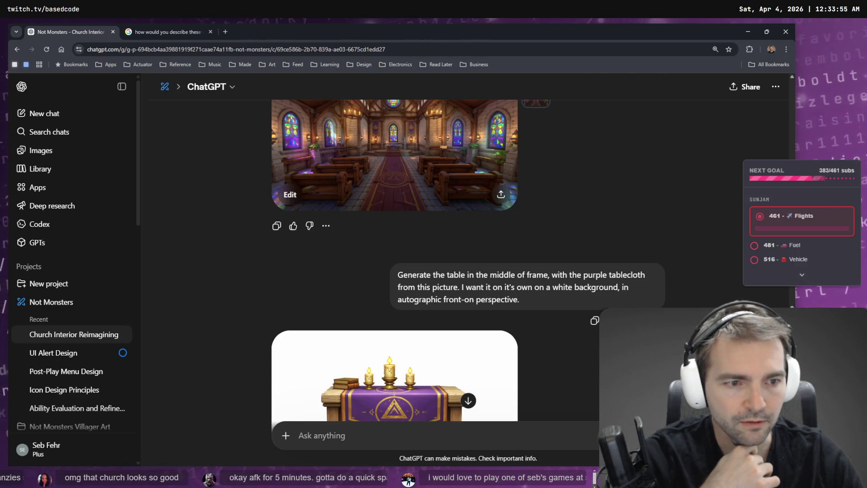
scroll(676, 234, down, 5)
scroll(673, 190, up, 3)
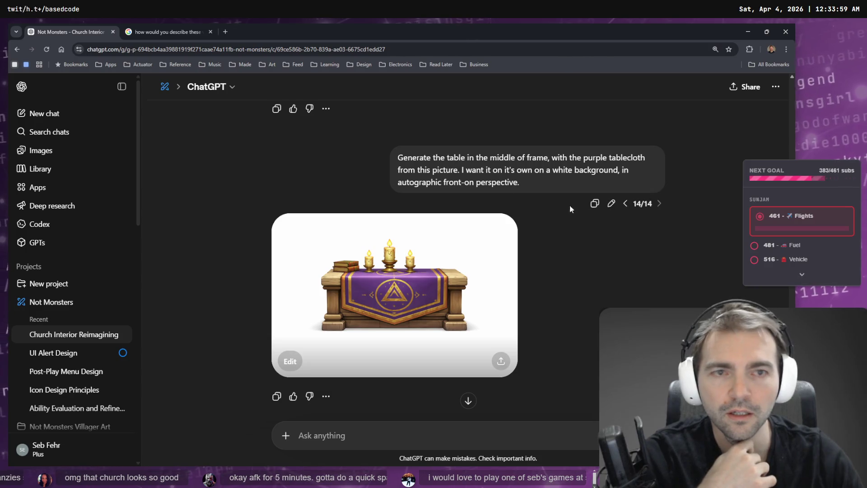
click(622, 206)
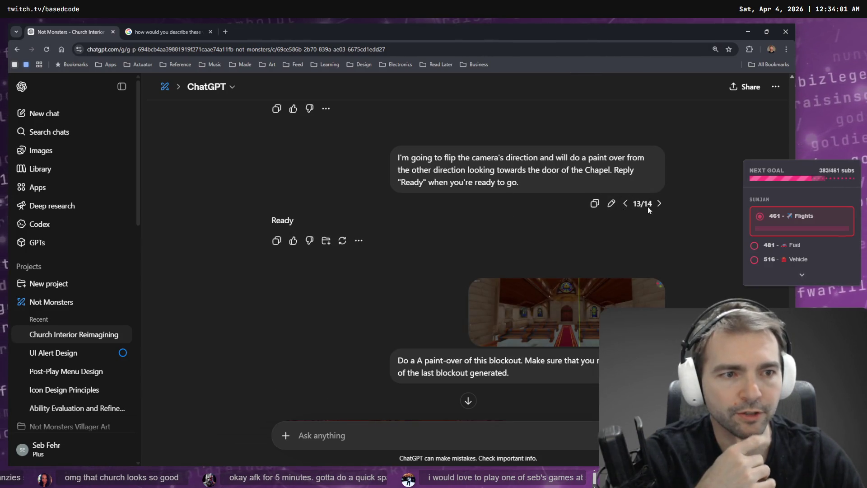
click(660, 203)
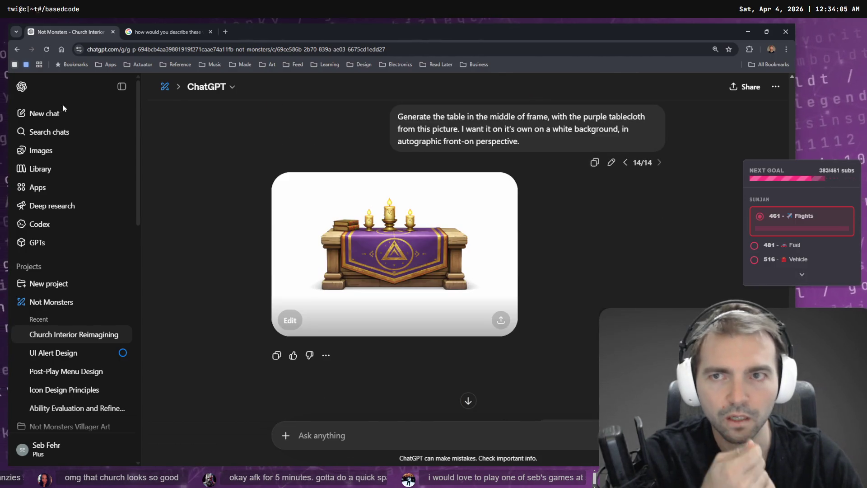
middle_click(49, 151)
click(167, 32)
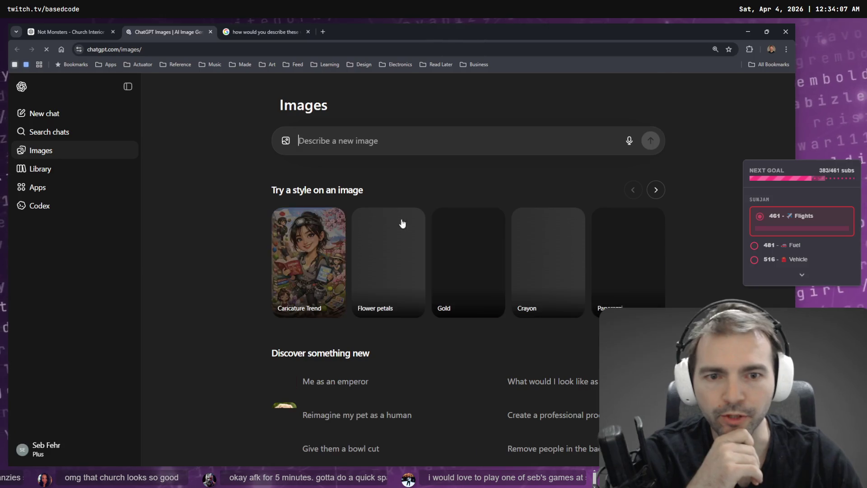
Open the wrought iron chandelier image full size in its own tab, then close that tab.
scroll(398, 226, down, 4)
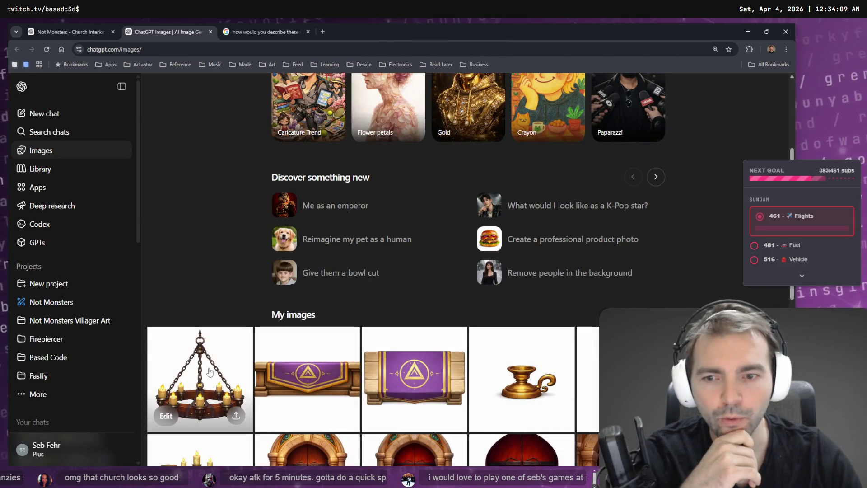
click(293, 374)
right_click(394, 236)
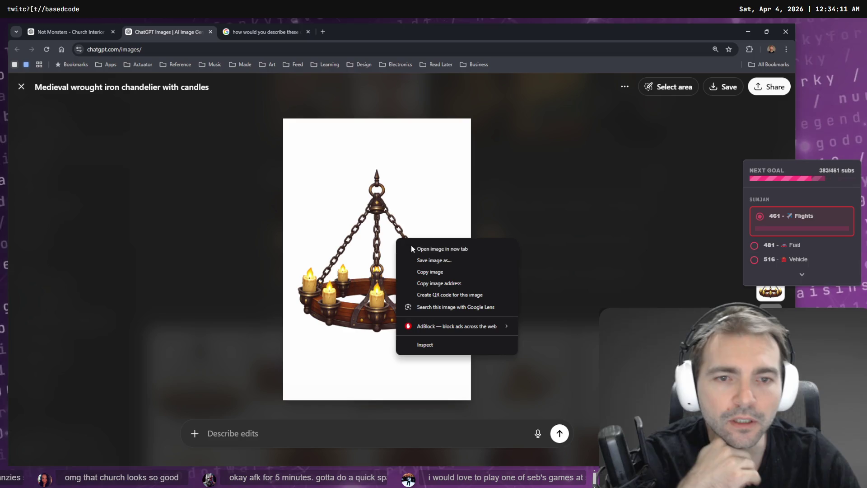
click(422, 248)
click(245, 27)
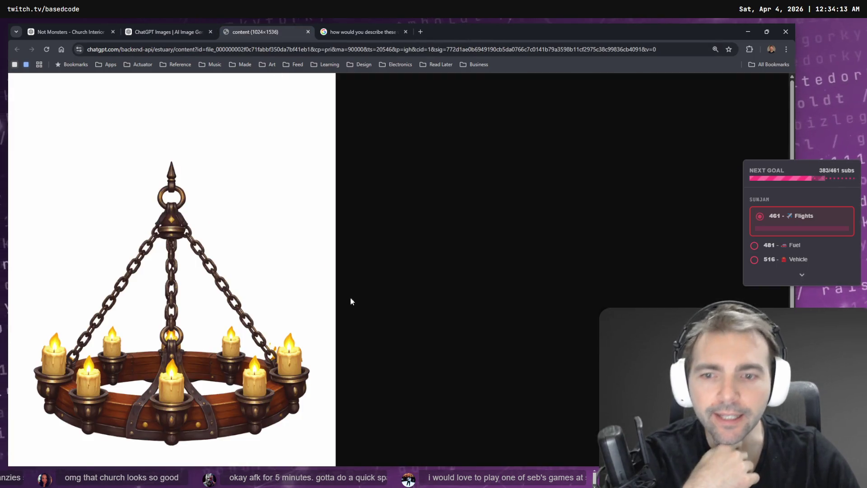
scroll(228, 278, down, 3)
right_click(228, 279)
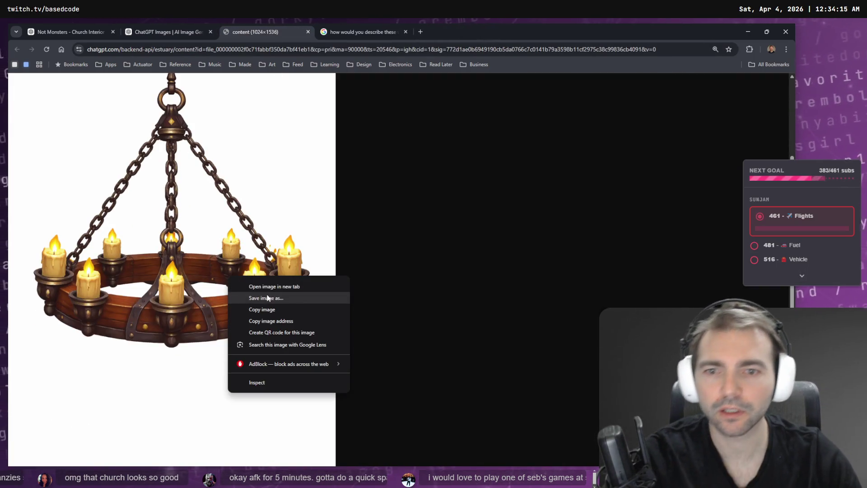
click(301, 163)
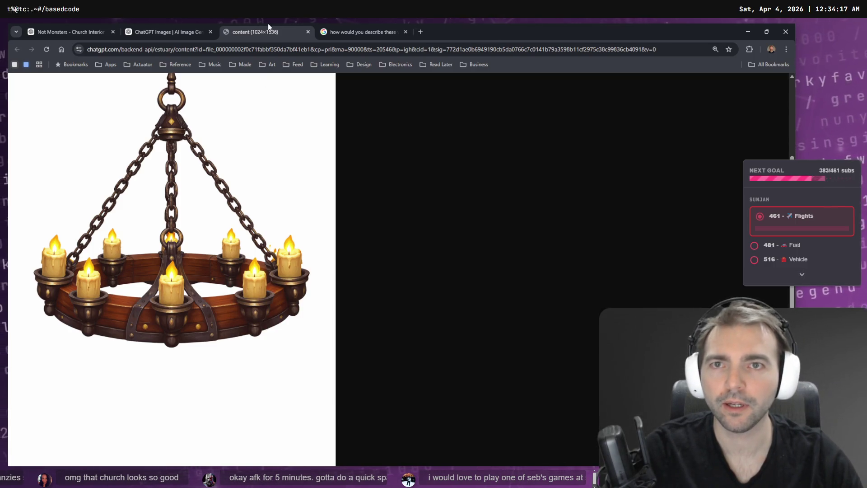
middle_click(268, 27)
Go to the chat that generated the chandelier, then switch back to Godot.
click(625, 87)
click(630, 125)
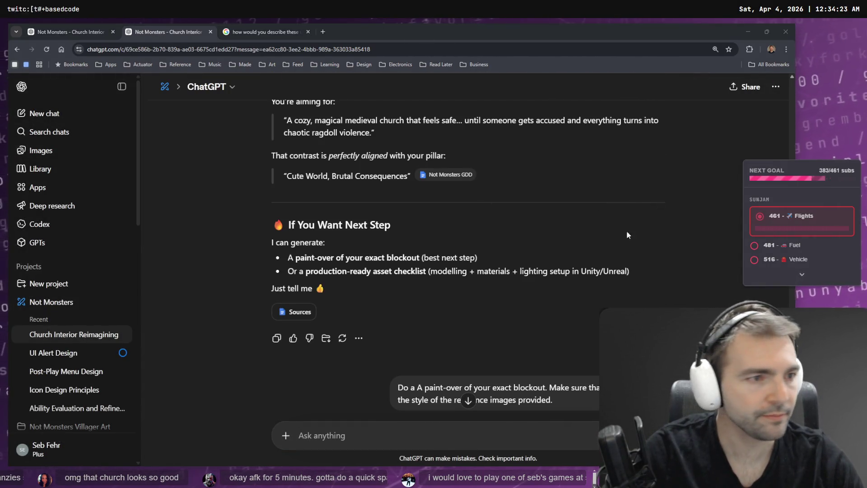
key(alt+Tab)
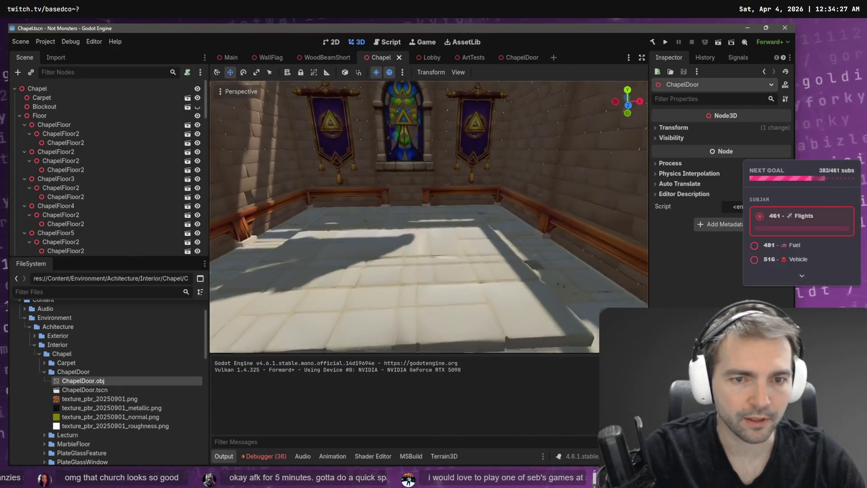
Copy the newly downloaded zip from the Downloads folder.
key(super+e)
click(285, 237)
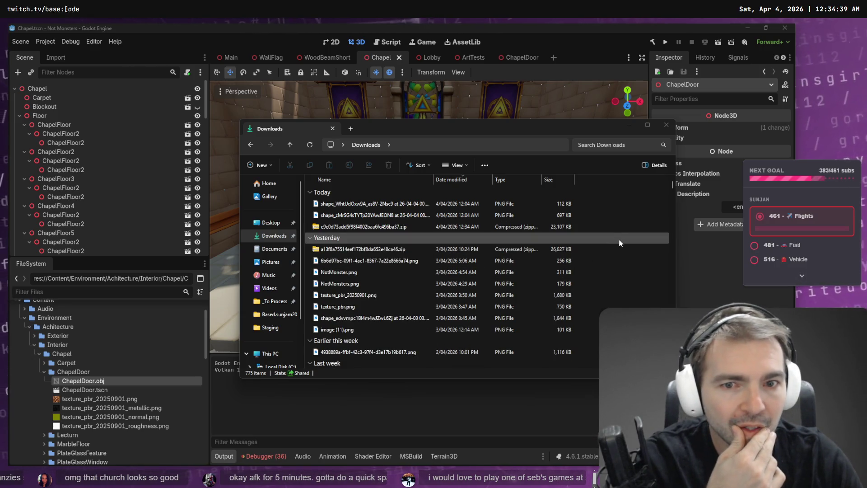
click(477, 228)
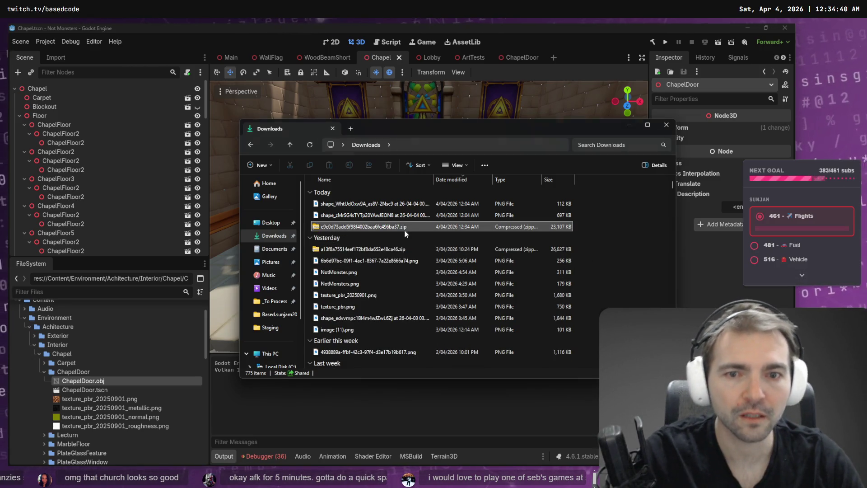
key(ctrl+c)
Paste the zip into Based.sunjam2026 > _To Process, keeping its name, and minimize File Explorer.
click(274, 315)
click(276, 301)
key(ctrl+v)
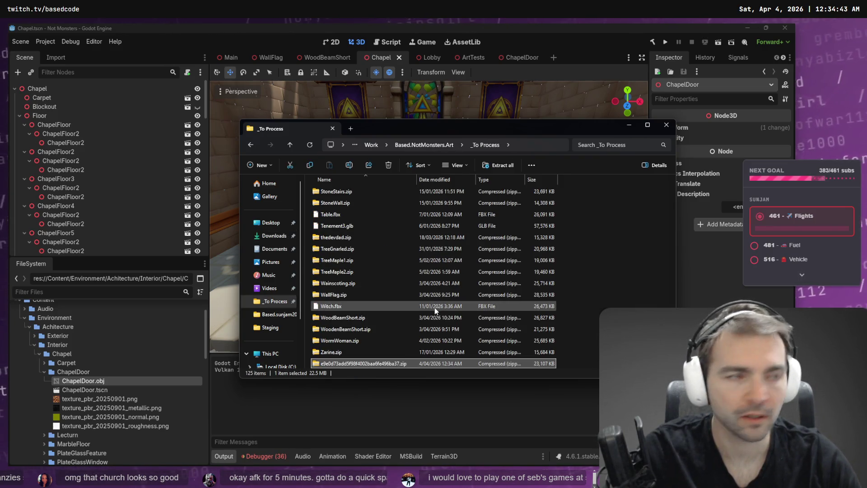
key(F2)
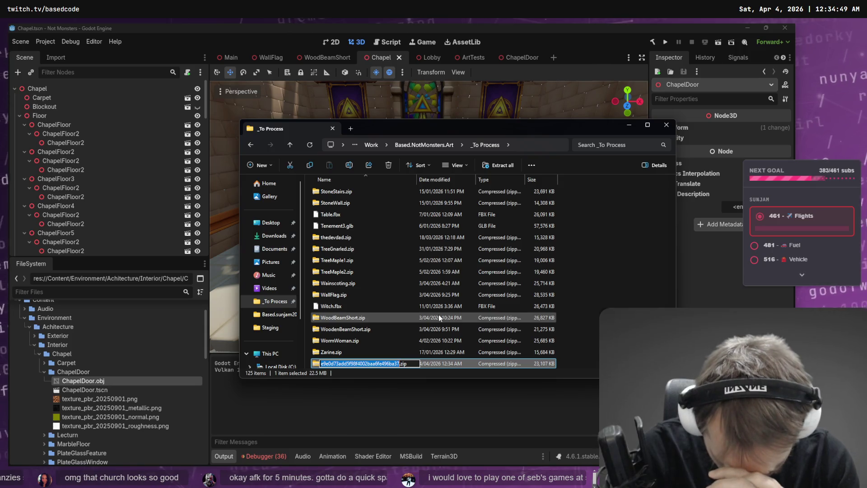
key(Escape)
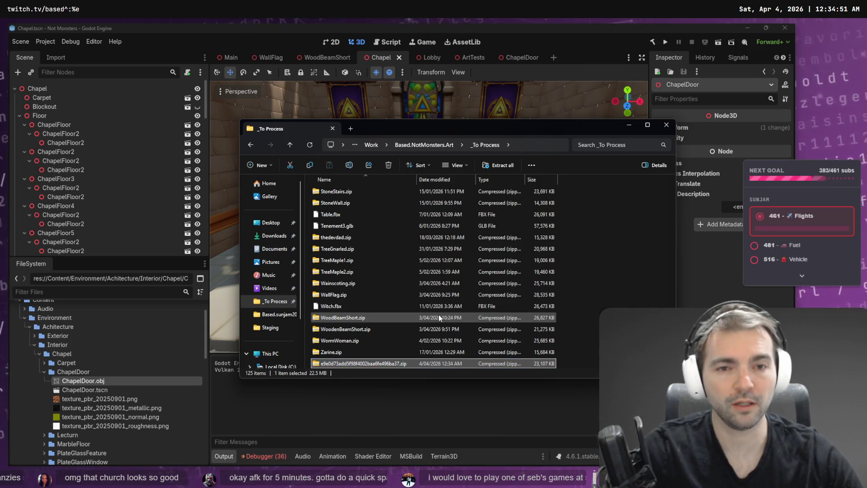
click(627, 126)
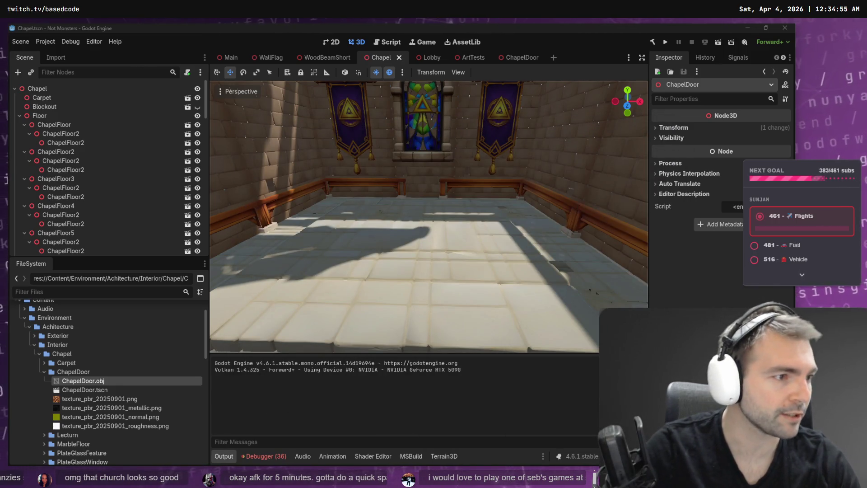
Screen-capture the central altar table area of the chapel image on the tldraw board.
key(alt+Tab)
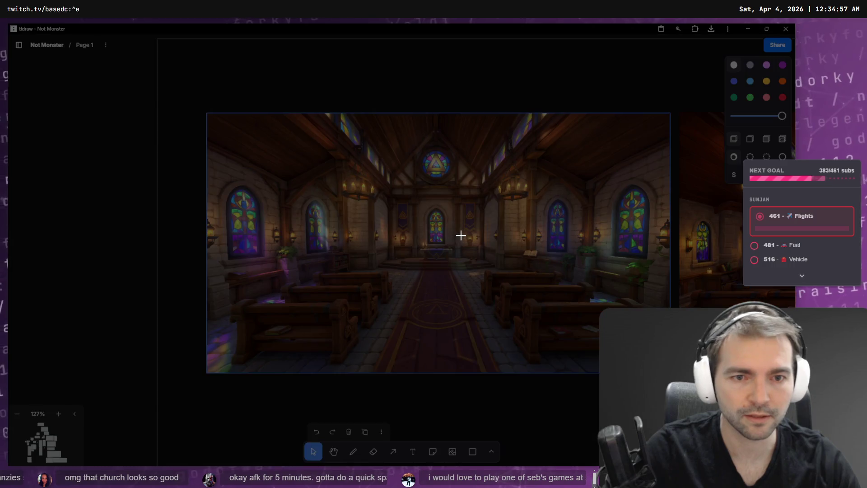
mouse_move(460, 235)
mouse_down()
mouse_move(399, 270)
mouse_move(411, 273)
mouse_up()
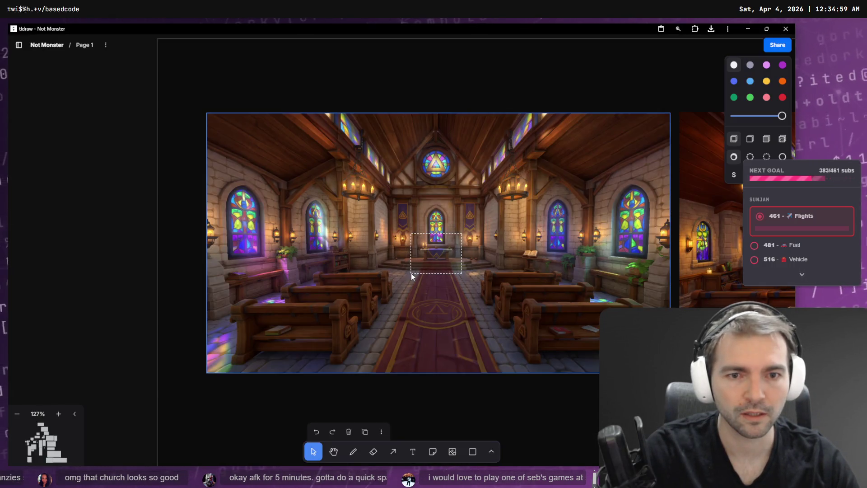
mouse_move(389, 142)
mouse_down()
mouse_move(445, 253)
mouse_move(487, 280)
mouse_up()
key(super+shift+s)
Paste the chapel capture into a fresh Google AI Mode query and dictate a one-word table-name question.
key(alt+Tab)
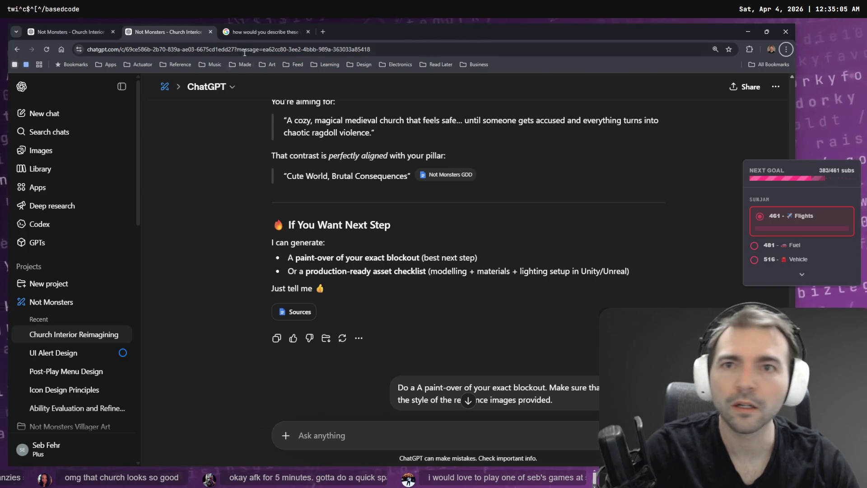
click(256, 25)
scroll(362, 235, up, 1)
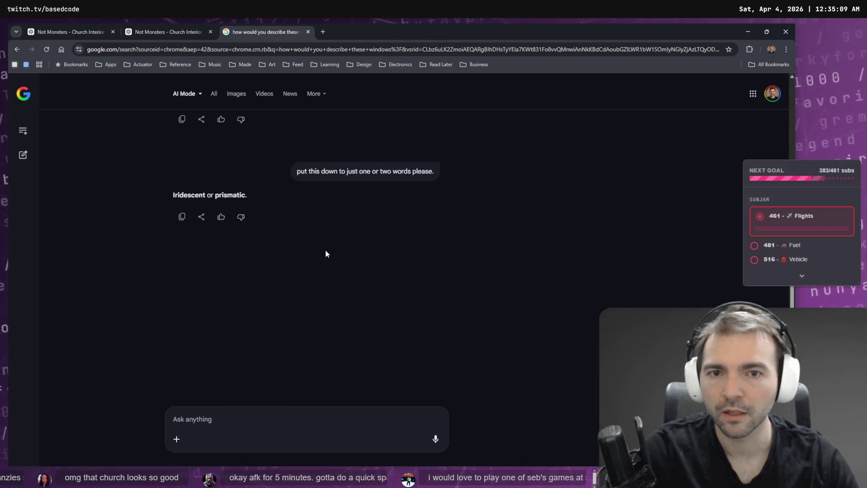
key(ctrl+t)
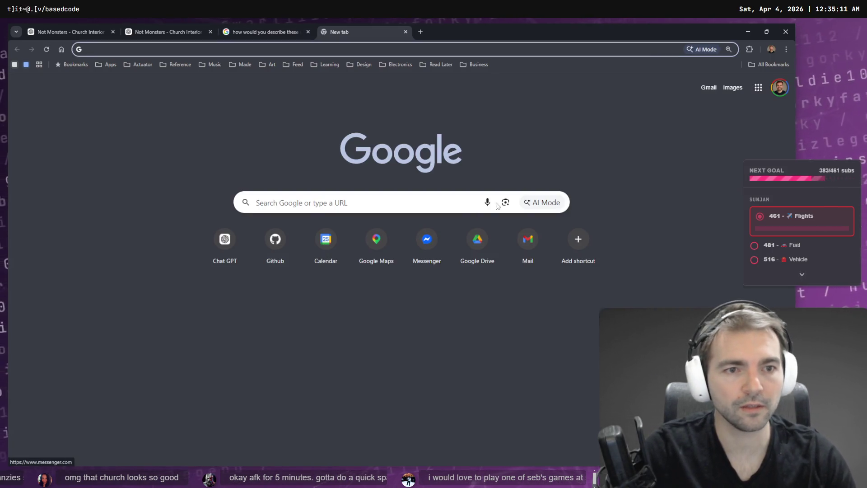
click(541, 202)
key(ctrl+v)
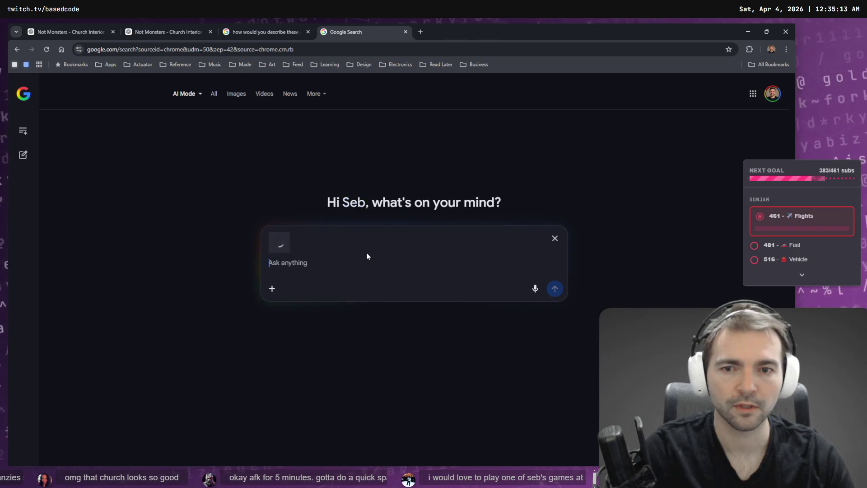
key(super+h)
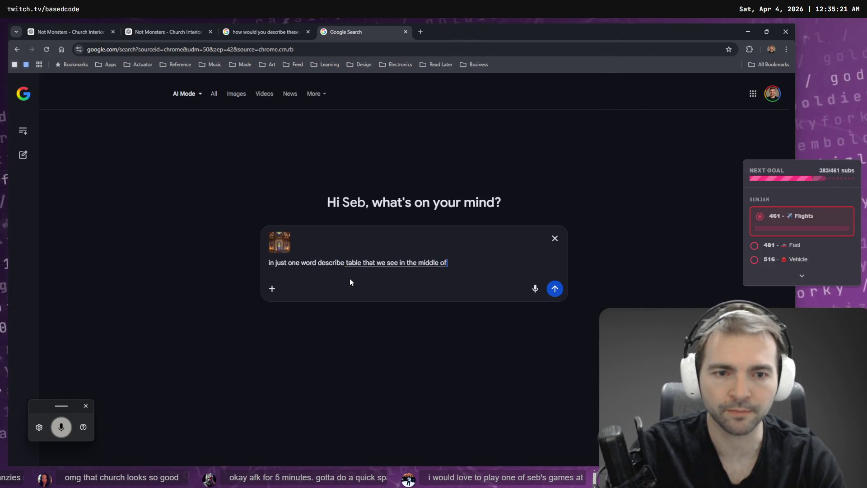
key(Return)
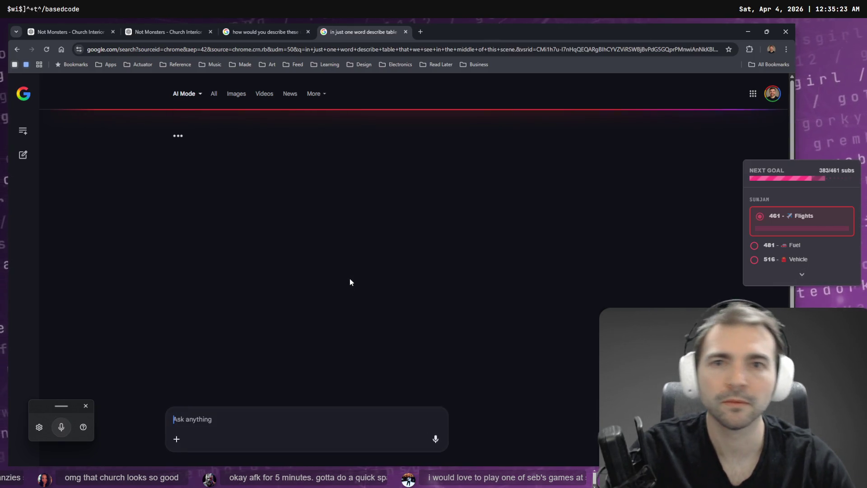
Dictate a follow-up in the earlier AI Mode conversation, then read the 'Altar' answer.
click(315, 34)
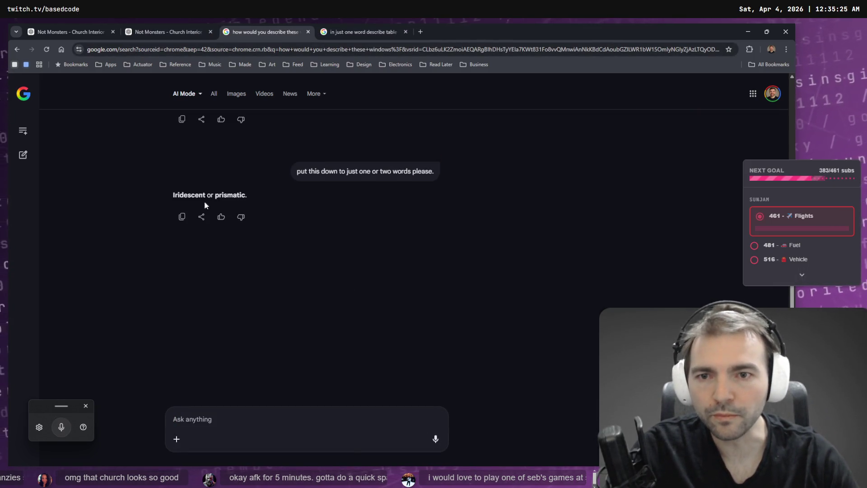
scroll(189, 191, up, 7)
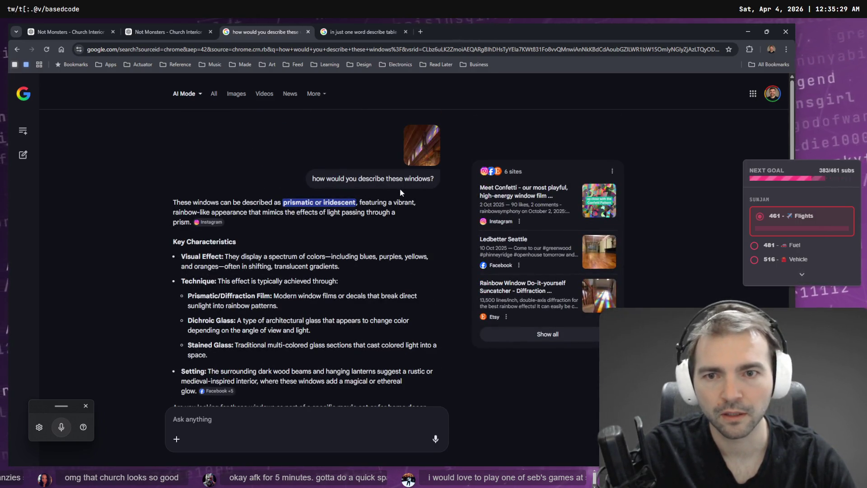
scroll(336, 183, down, 1)
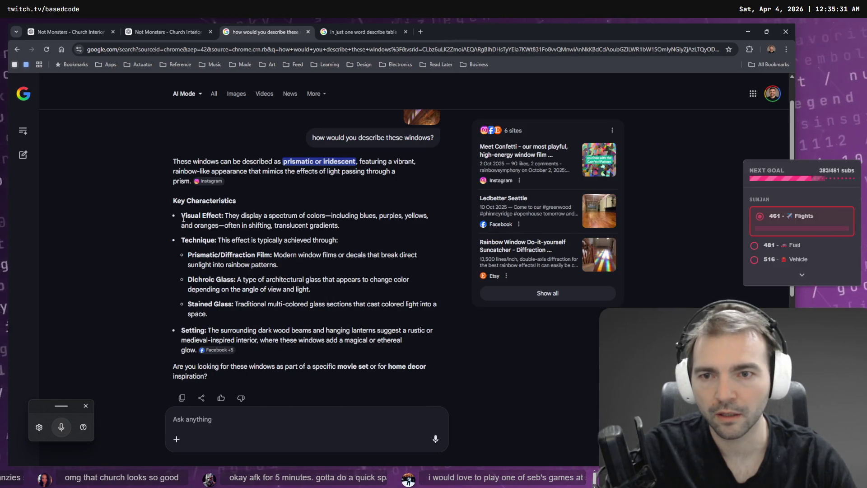
scroll(248, 251, down, 1)
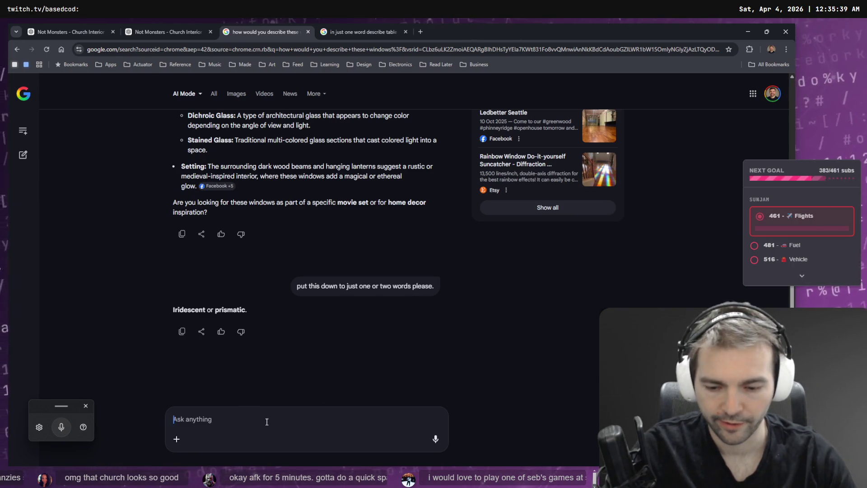
key(super+h)
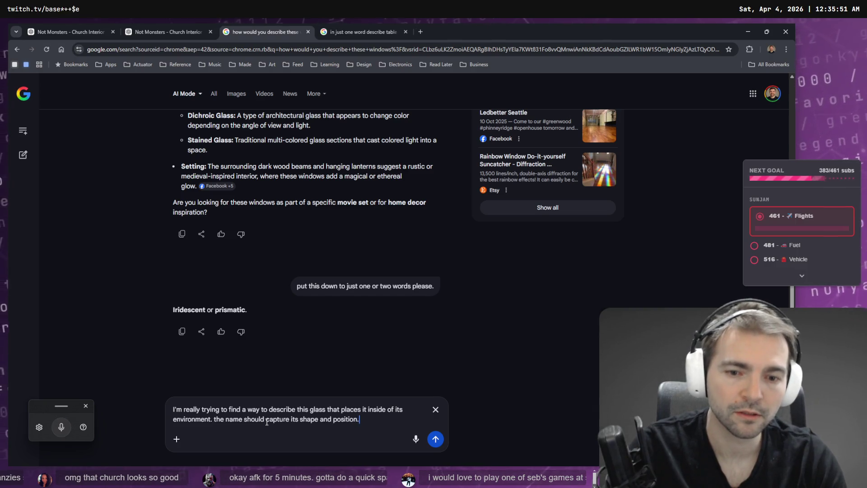
key(Return)
key(ctrl+Tab)
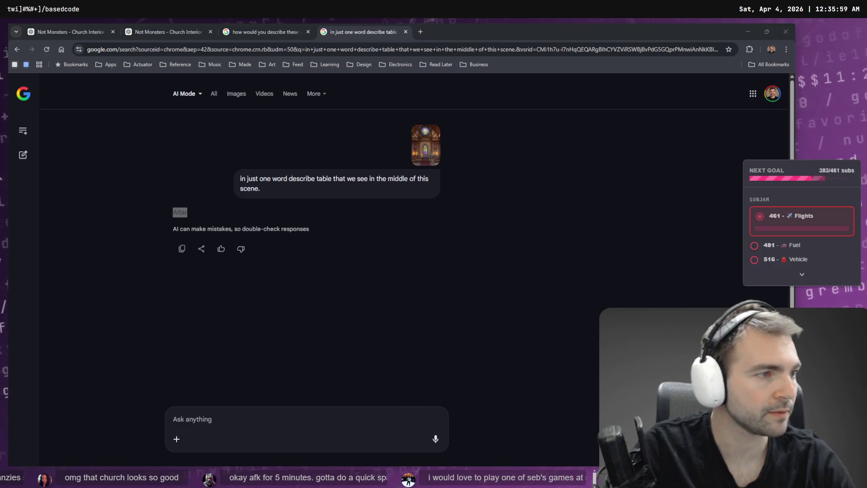
click(378, 364)
Rename the new archive to Altar.zip and extract it.
key(ctrl+v)
key(Return)
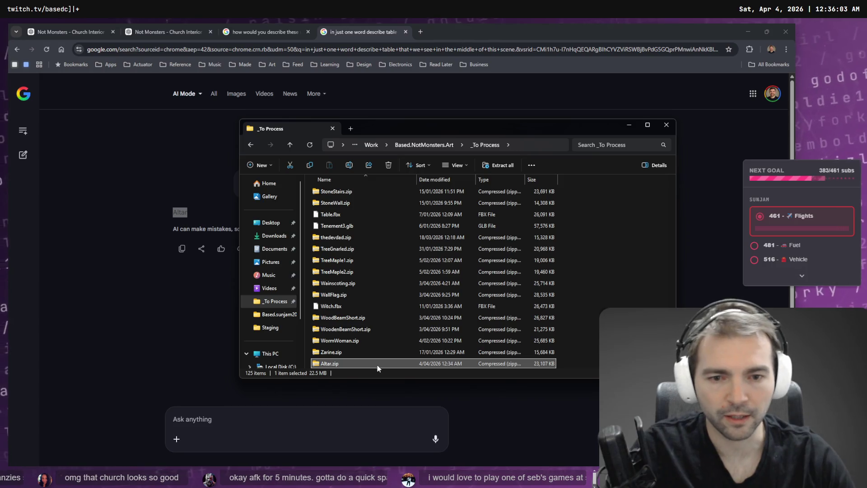
right_click(588, 294)
click(610, 297)
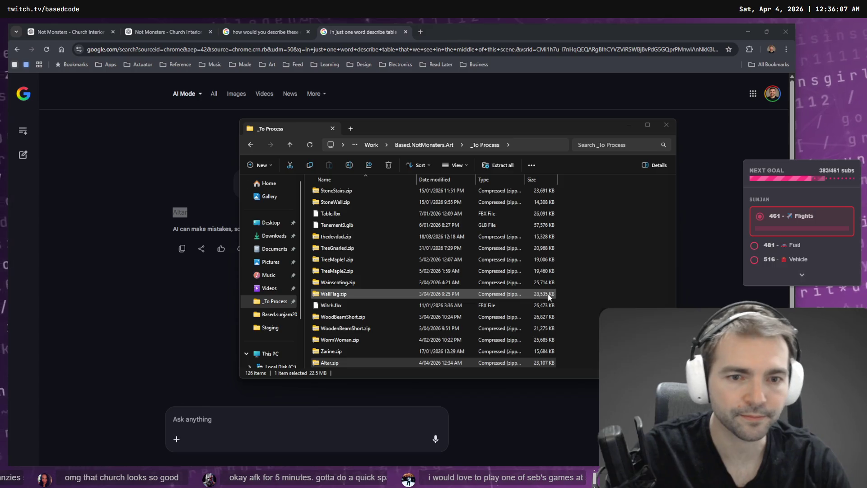
Rename the extracted model file to Altar.obj.
click(346, 221)
key(F2)
key(ctrl+v)
key(Return)
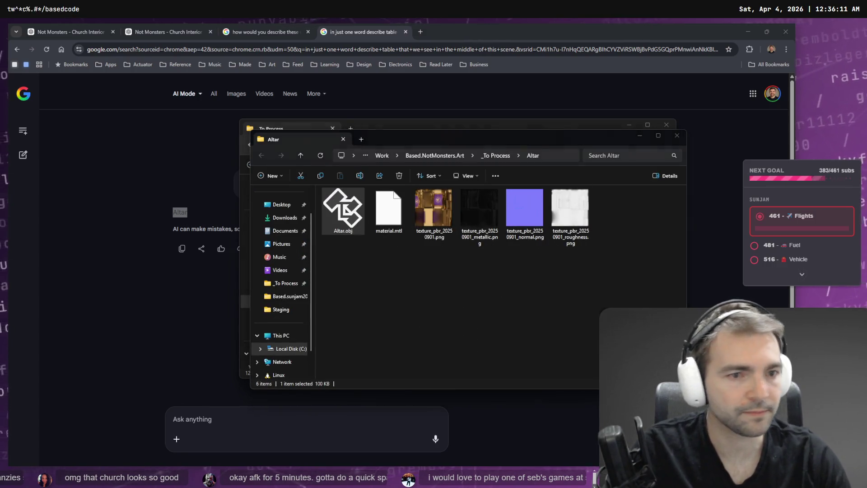
key(alt+Tab)
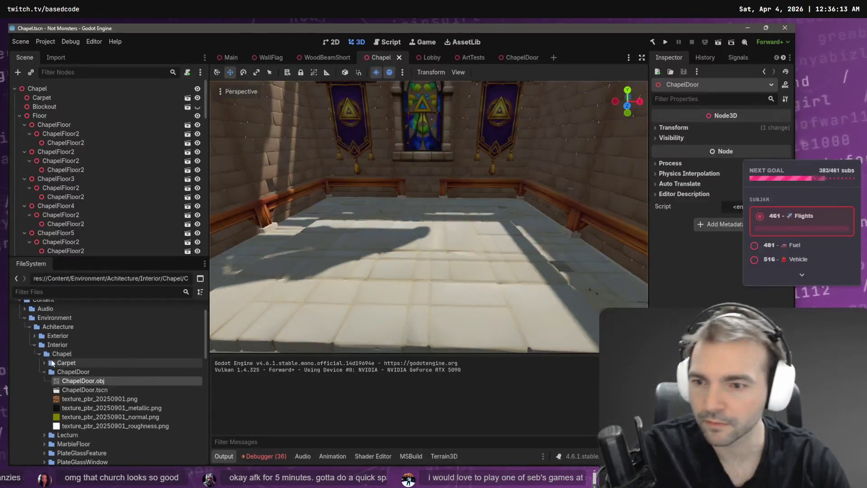
Create a new folder named Altar inside the Chapel folder.
double_click(51, 364)
right_click(51, 357)
click(43, 353)
right_click(52, 353)
mouse_move(100, 321)
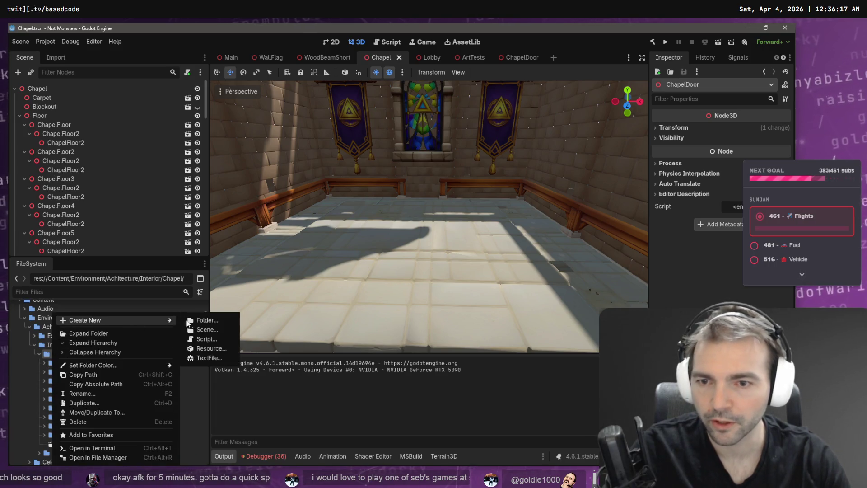
click(196, 319)
text(Altar)
key(Return)
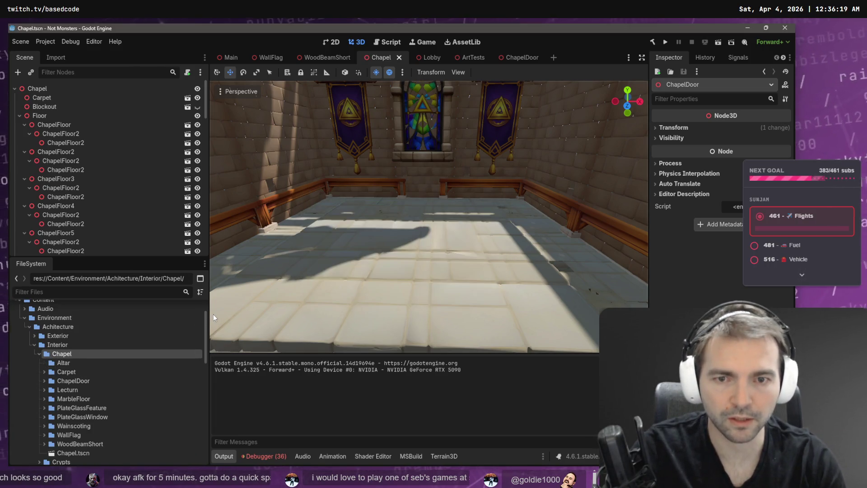
Copy all the extracted altar files, including Altar.obj and textures, into the Altar folder.
key(alt+Tab)
key(ctrl+a)
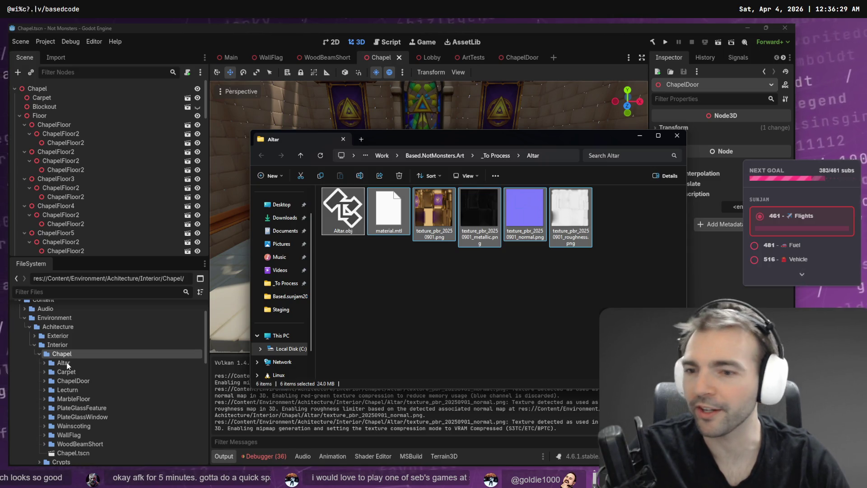
click(51, 363)
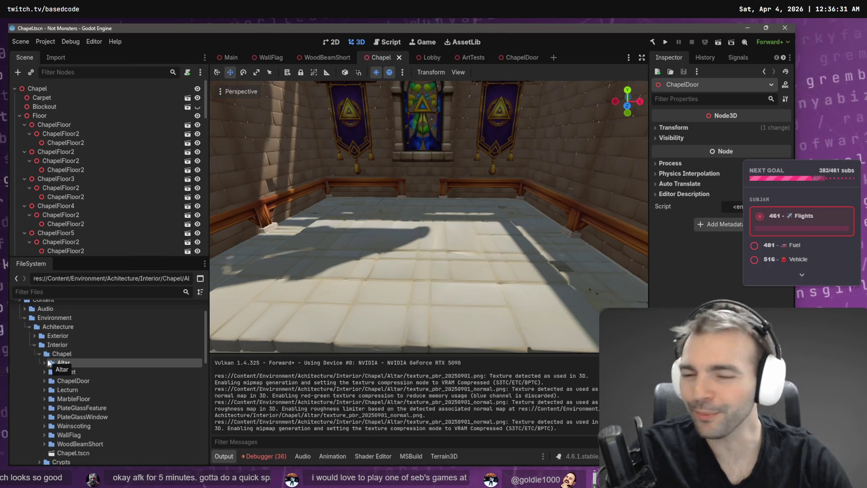
click(43, 363)
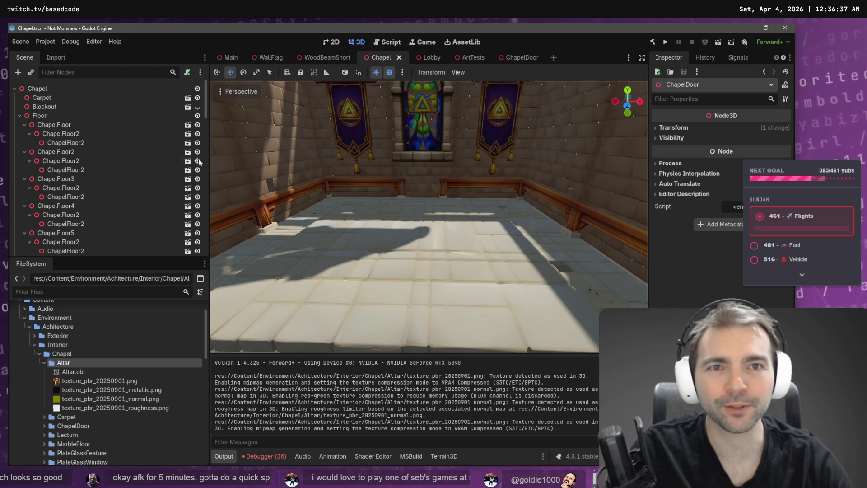
Close the ChapelDoor and Lobby scene tabs and show the ArtTests scene.
middle_click(524, 58)
middle_click(445, 56)
click(432, 58)
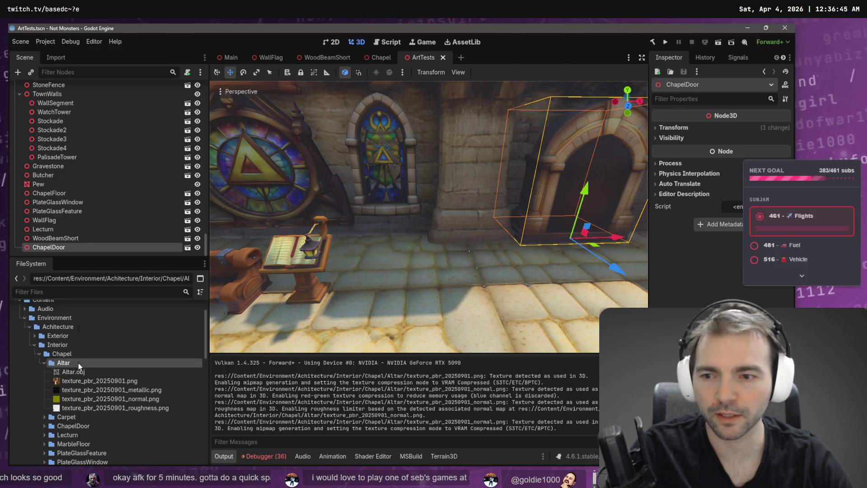
Create a new Altar scene inside the Altar folder.
right_click(77, 362)
mouse_move(202, 319)
click(248, 329)
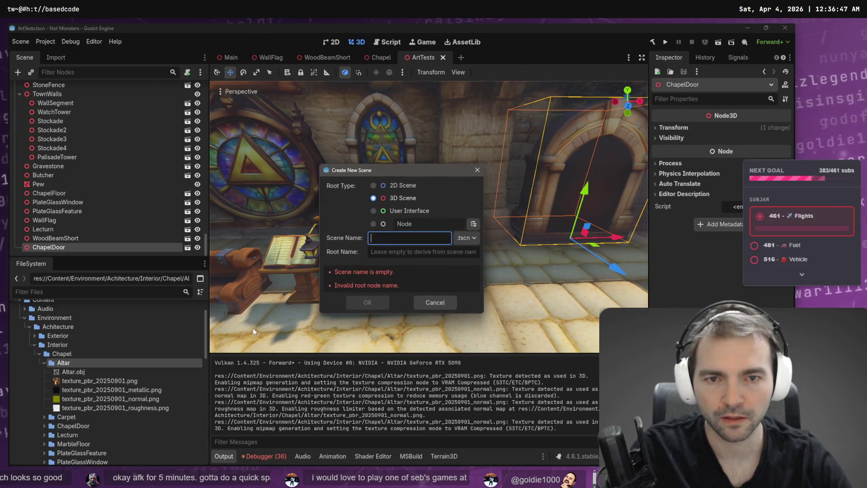
text(Ak)
text(tar)
key(Return)
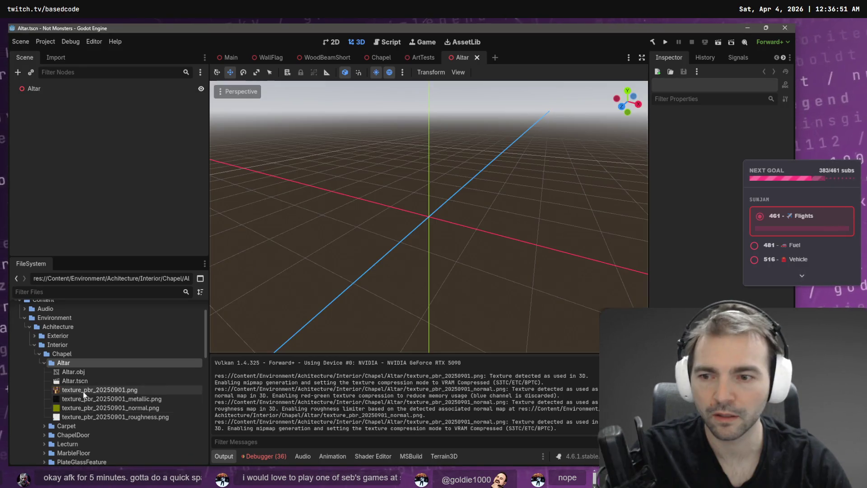
Add Altar.obj as a child mesh, lift it onto the ground, and save the scene.
mouse_move(73, 372)
mouse_down()
mouse_move(112, 366)
mouse_move(51, 88)
mouse_move(405, 198)
mouse_up()
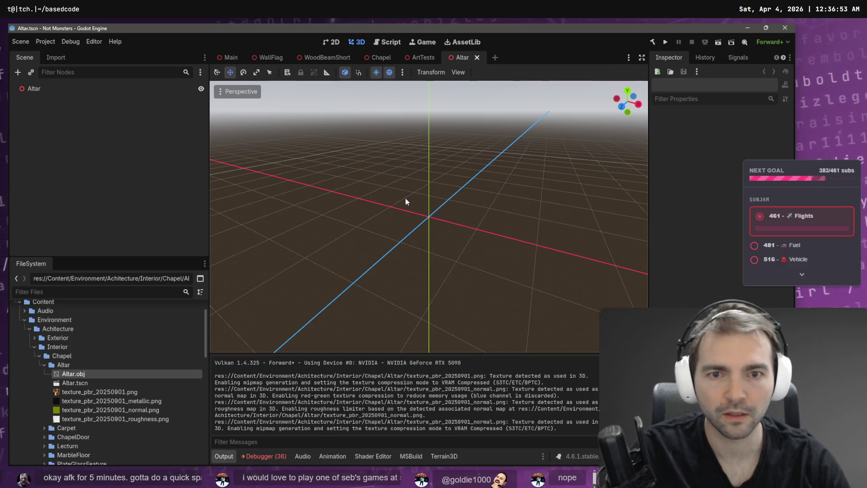
mouse_move(73, 373)
mouse_down()
mouse_move(441, 214)
mouse_move(430, 212)
mouse_up()
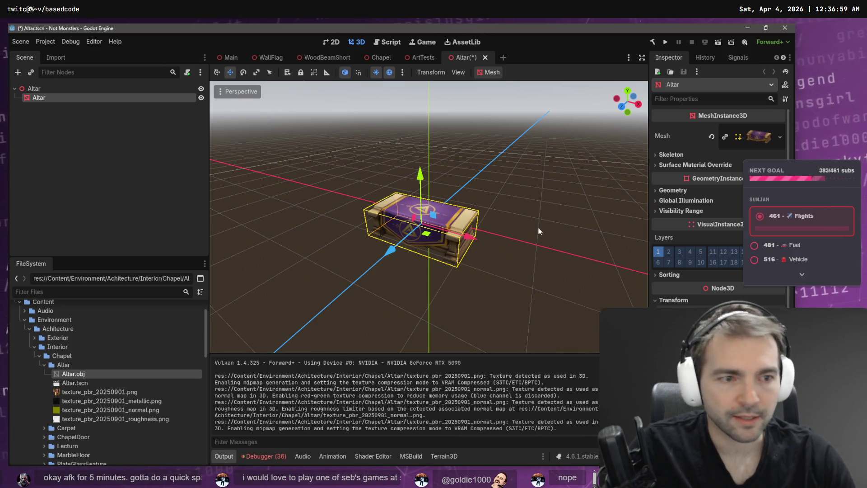
mouse_move(430, 182)
mouse_down()
mouse_move(430, 134)
mouse_move(441, 164)
mouse_move(442, 149)
mouse_up()
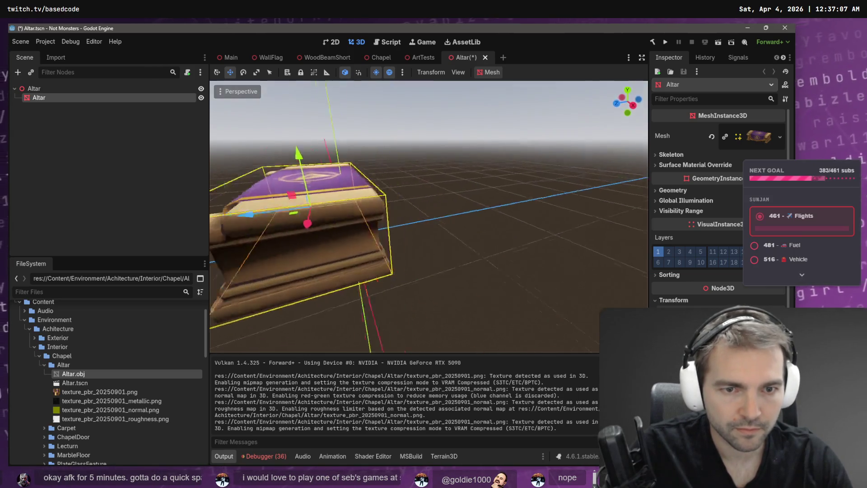
key(f)
mouse_move(326, 243)
mouse_down()
mouse_move(388, 225)
mouse_move(414, 193)
mouse_move(497, 199)
mouse_move(419, 199)
mouse_up()
key(ctrl+s)
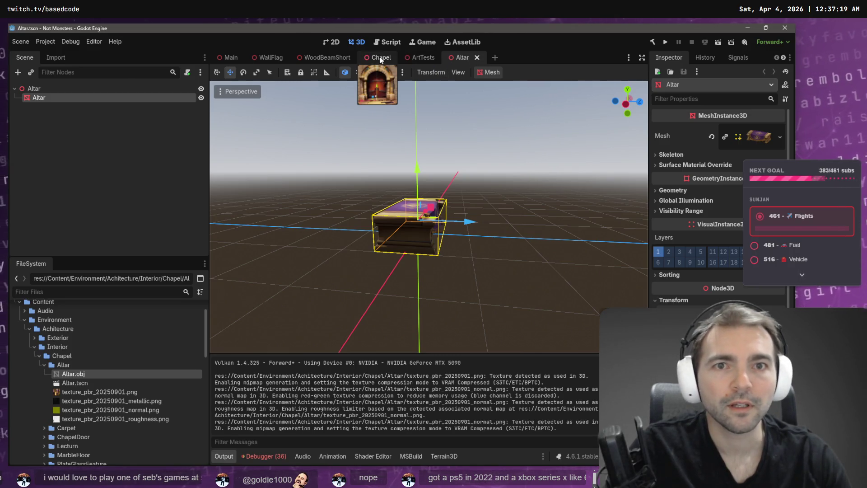
key(ctrl+Tab)
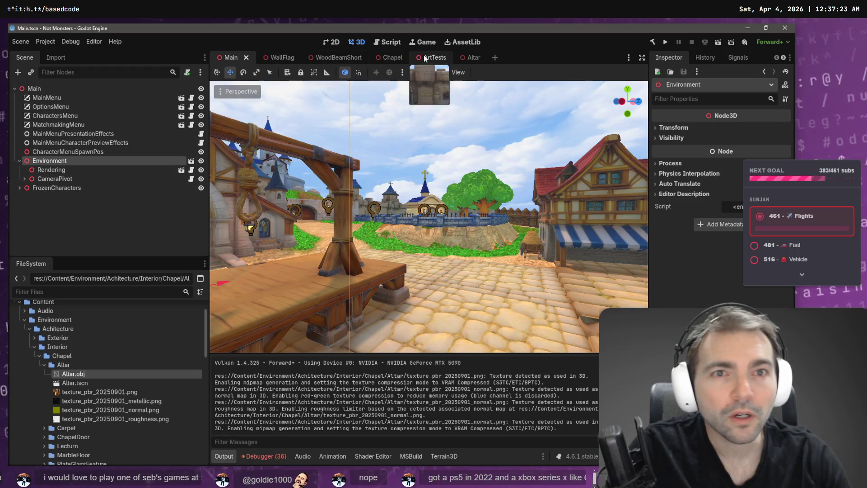
click(387, 57)
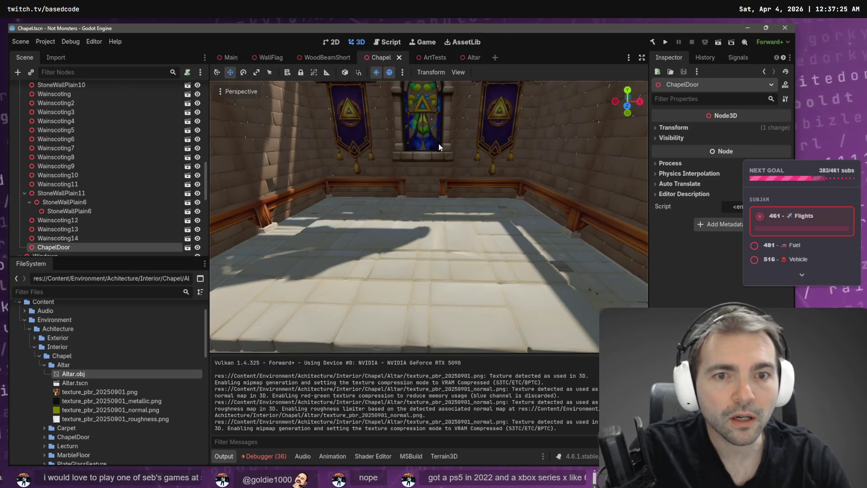
Place an Altar in the Chapel, reimport Altar.obj at mesh scale 2, and add one to ArtTests.
mouse_move(69, 382)
mouse_down()
mouse_move(397, 198)
mouse_move(412, 240)
mouse_up()
click(443, 57)
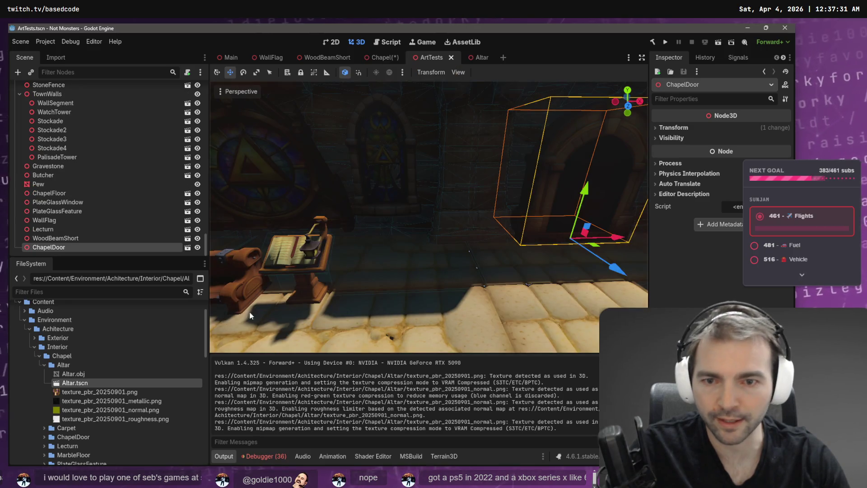
click(78, 373)
click(56, 58)
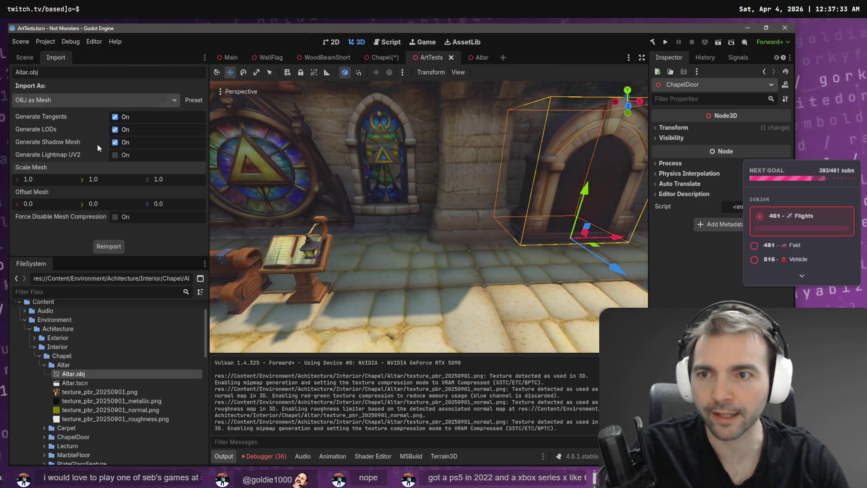
key(Tab)
text(2)
key(Tab)
click(109, 243)
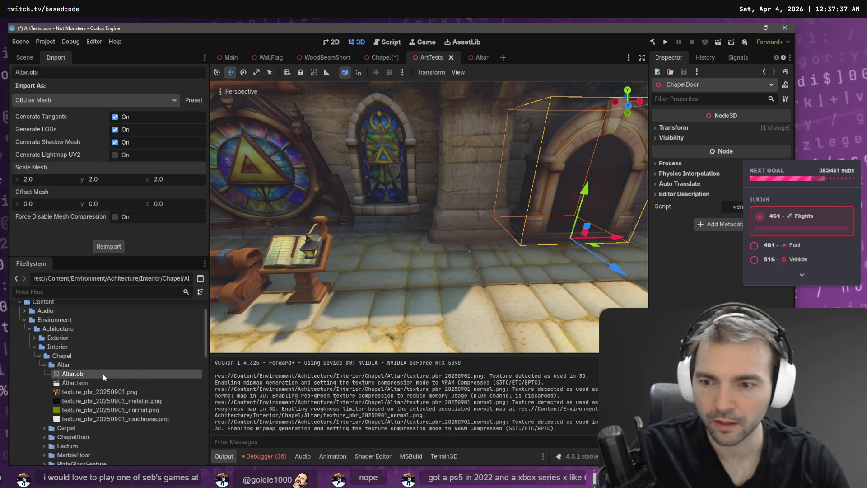
mouse_move(83, 384)
mouse_down()
mouse_move(371, 289)
mouse_move(432, 296)
mouse_up()
scroll(432, 296, down, 5)
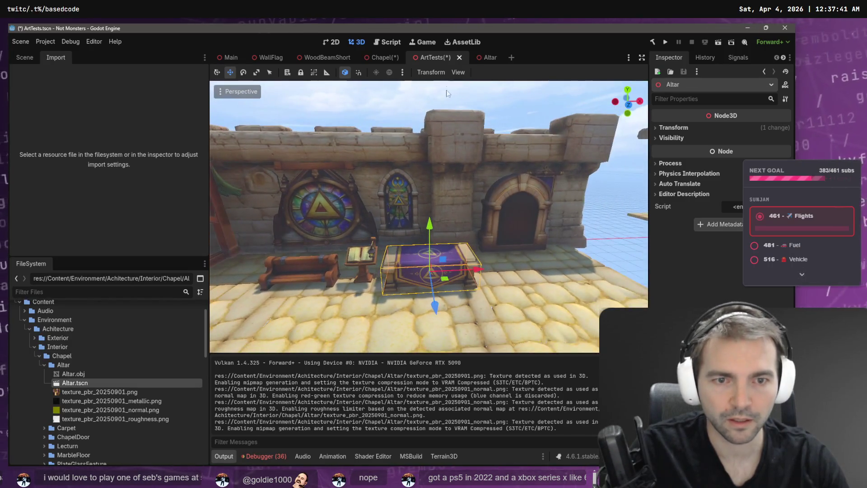
Save the Chapel scene with the newly placed altar.
click(375, 58)
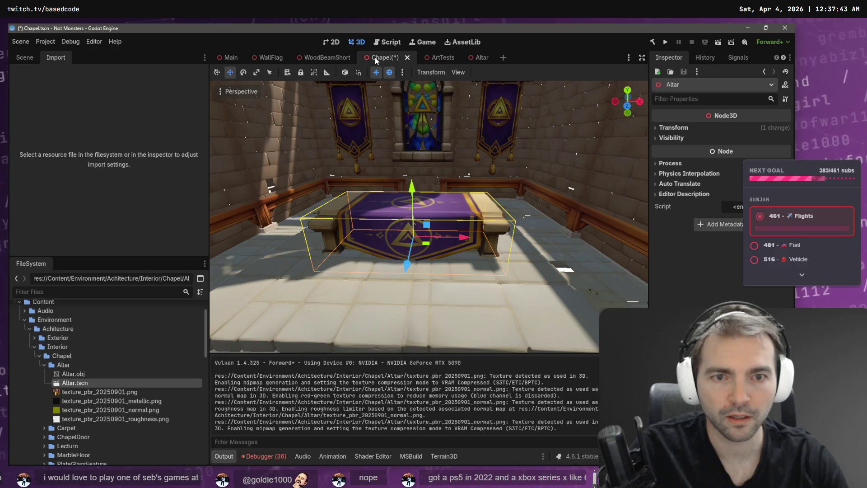
key(ctrl+s)
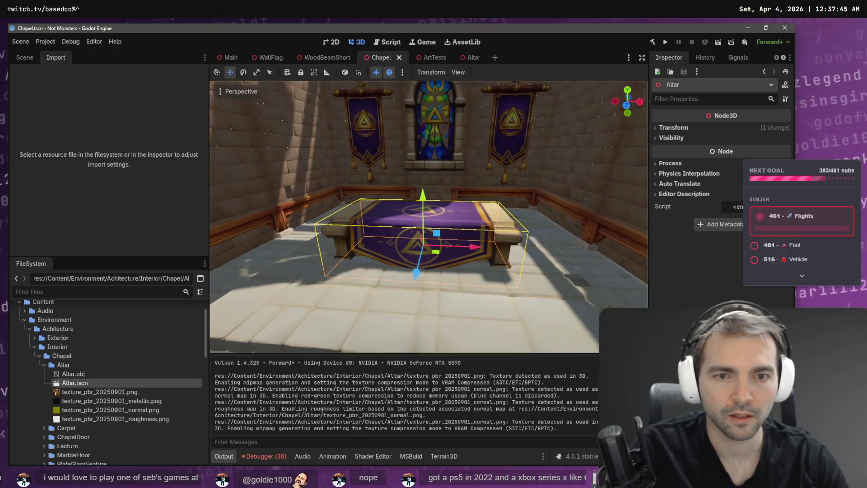
scroll(468, 211, down, 3)
Center the altar at the far end of the carpeted aisle and save the Chapel scene.
mouse_move(507, 336)
mouse_down()
mouse_move(470, 331)
mouse_move(458, 313)
mouse_up()
key(f)
scroll(429, 216, down, 5)
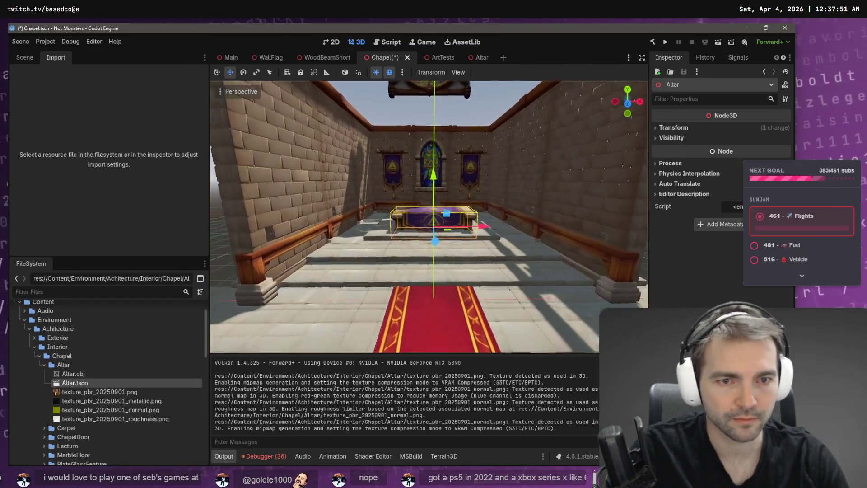
scroll(405, 210, up, 5)
drag(407, 194, 411, 178)
scroll(411, 178, down, 10)
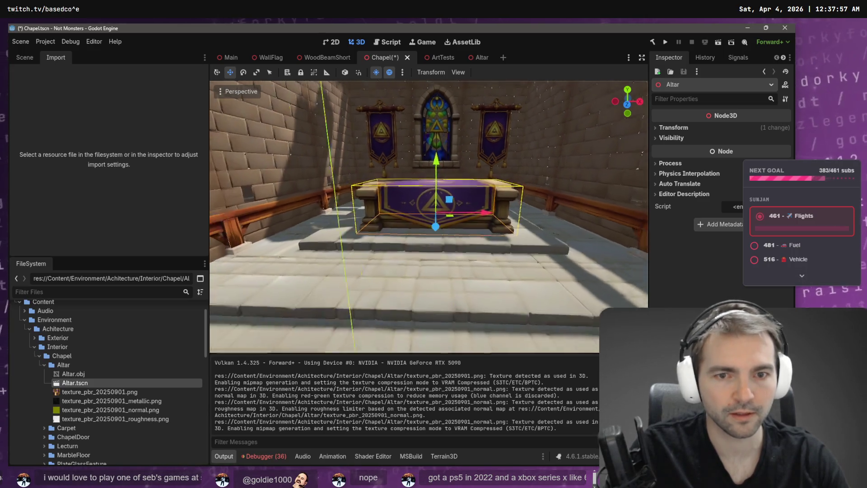
scroll(432, 195, down, 3)
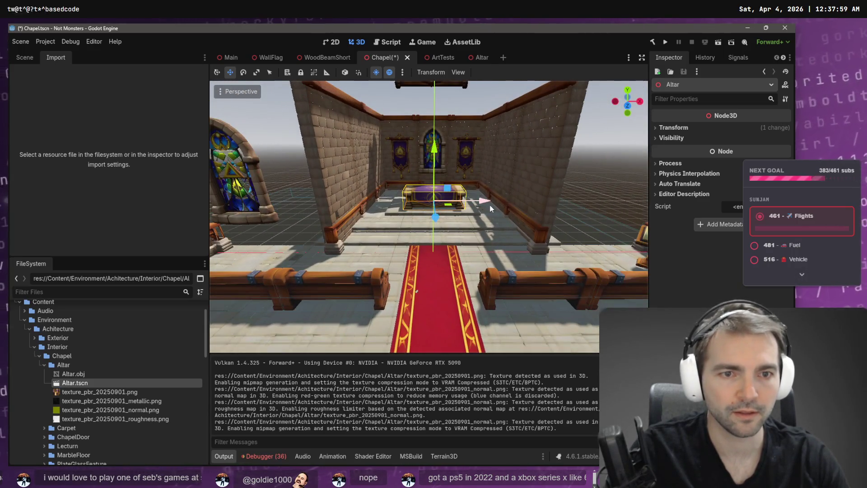
key(ctrl+s)
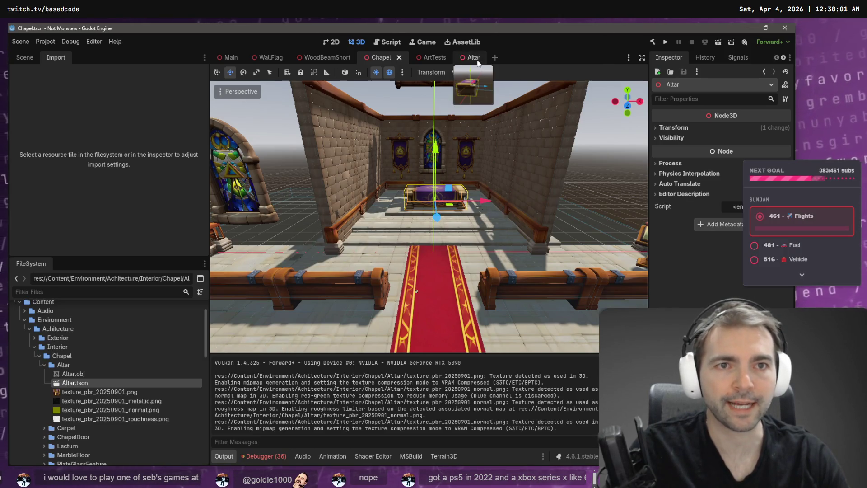
click(476, 60)
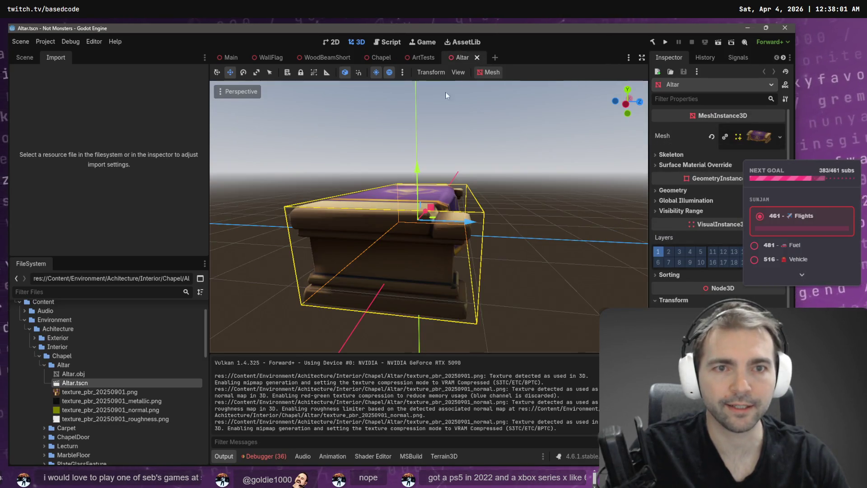
Add a StaticBody3D child to the Altar root node.
click(21, 61)
right_click(37, 91)
click(69, 99)
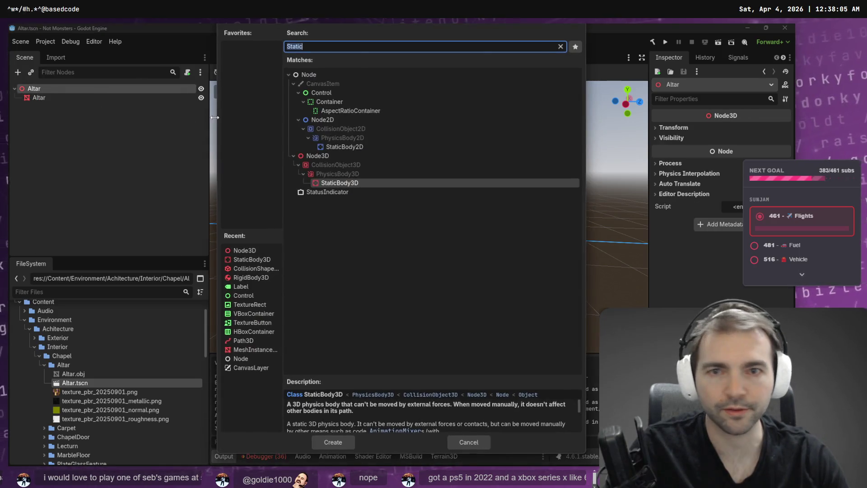
text(stat)
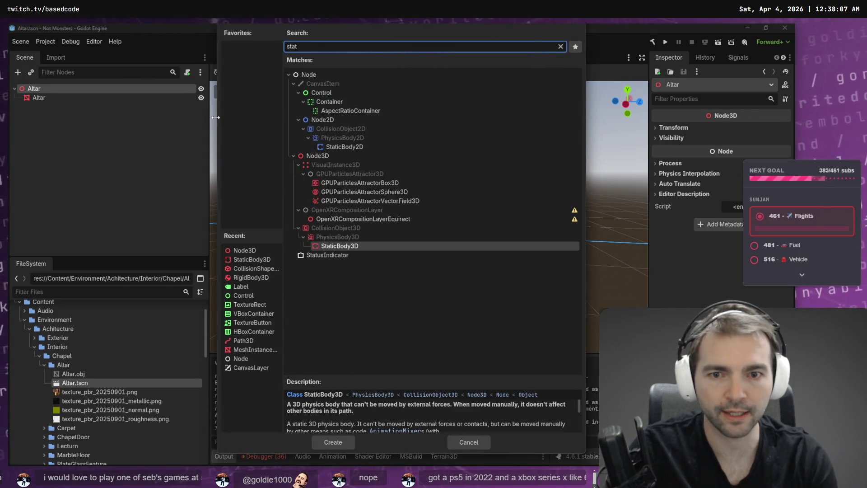
text(ic)
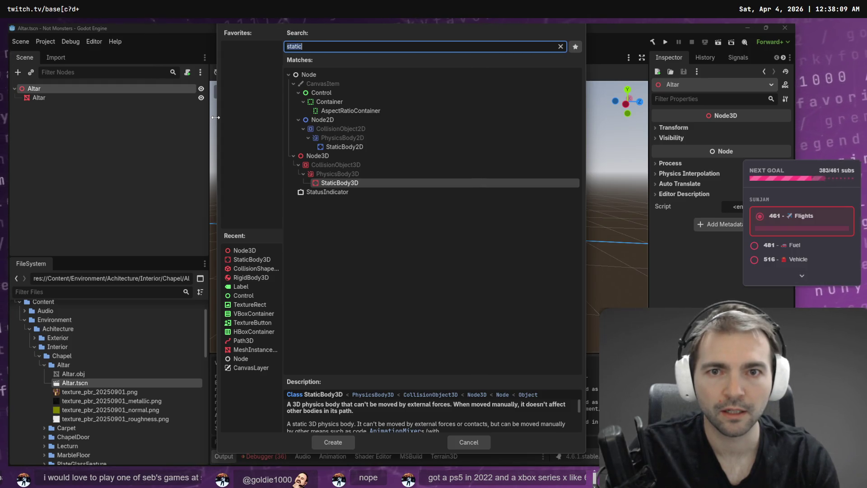
key(BackSpace)
key(BackSpace)
key(BackSpace)
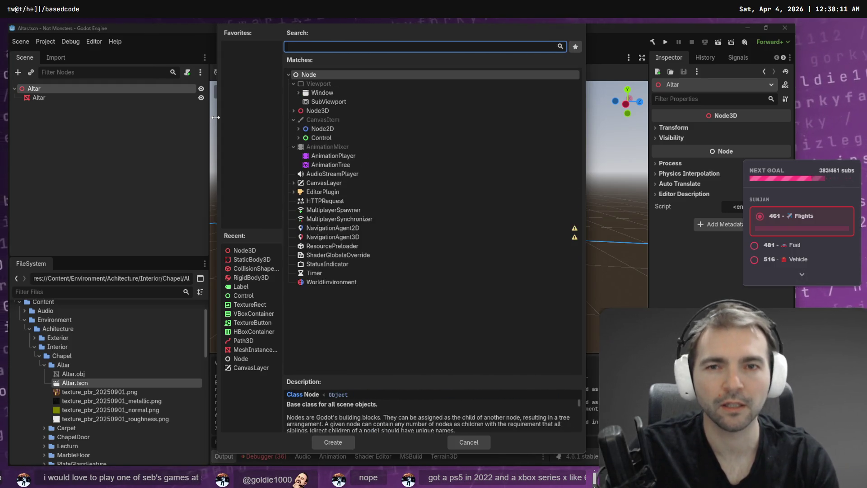
text(Static)
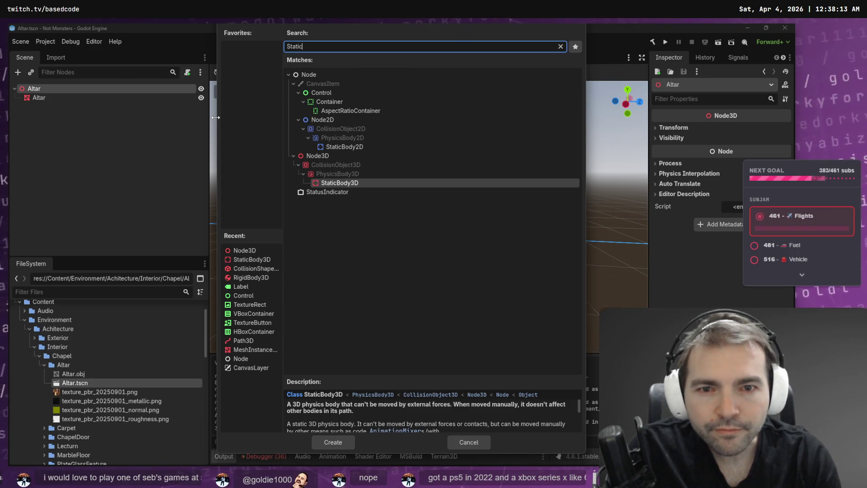
key(Return)
Add a CollisionShape3D child under the StaticBody3D.
right_click(63, 106)
click(80, 113)
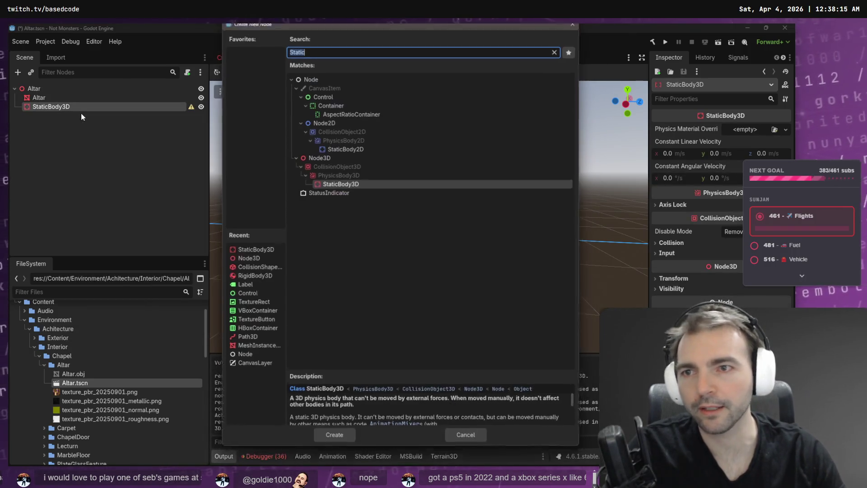
text(Collision)
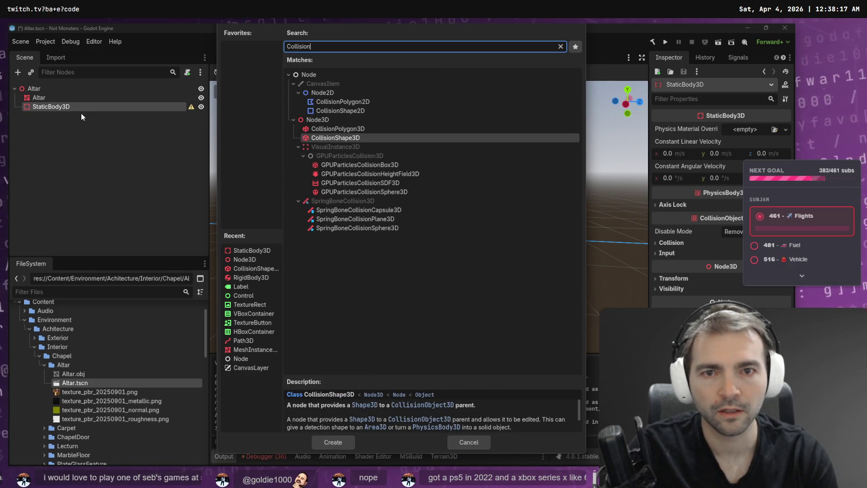
key(Return)
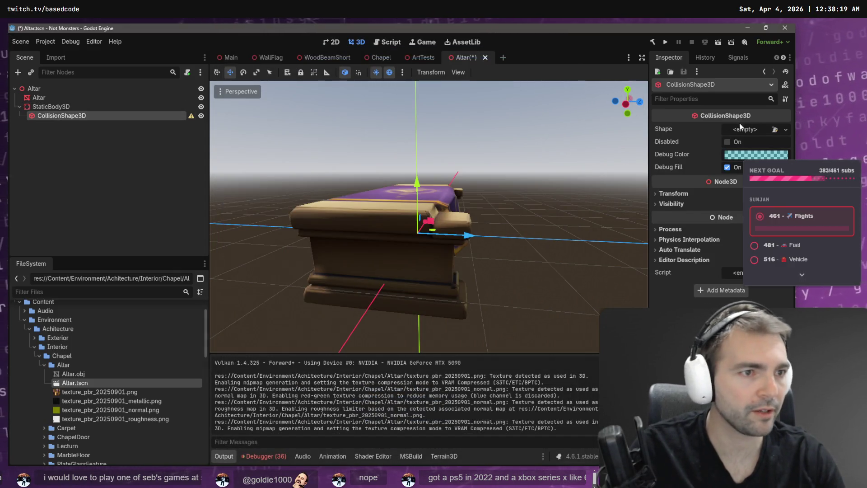
Give the collision shape a new BoxShape3D and begin fitting its width and height to the altar.
click(736, 129)
click(718, 163)
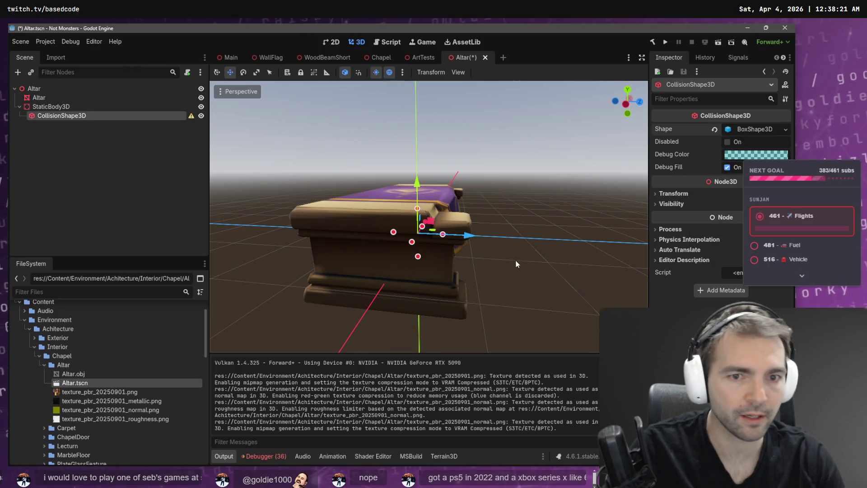
mouse_move(518, 260)
mouse_down()
mouse_move(424, 185)
mouse_move(425, 158)
mouse_up()
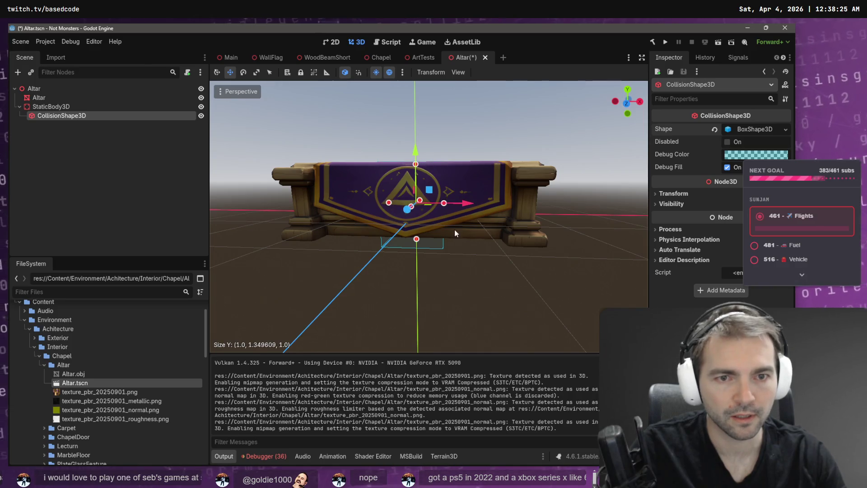
mouse_move(444, 203)
mouse_down()
mouse_move(541, 213)
mouse_move(523, 210)
mouse_up()
drag(455, 240, 459, 233)
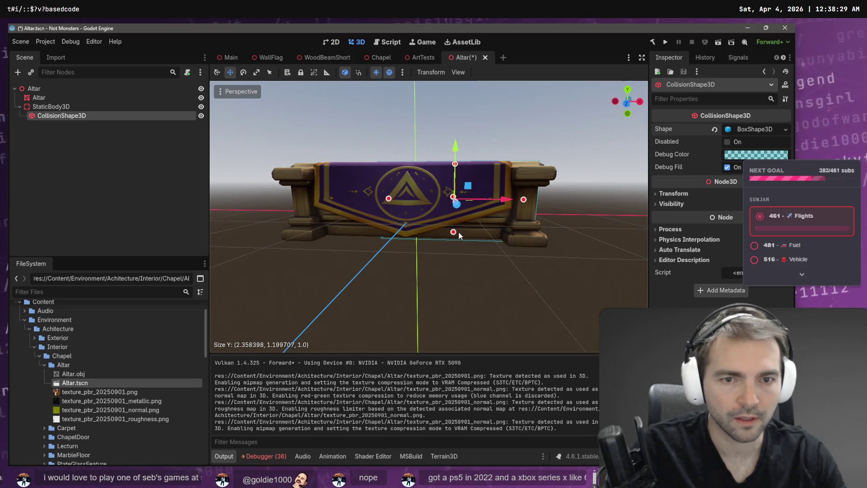
mouse_move(388, 198)
mouse_down()
mouse_move(317, 200)
mouse_move(396, 199)
mouse_up()
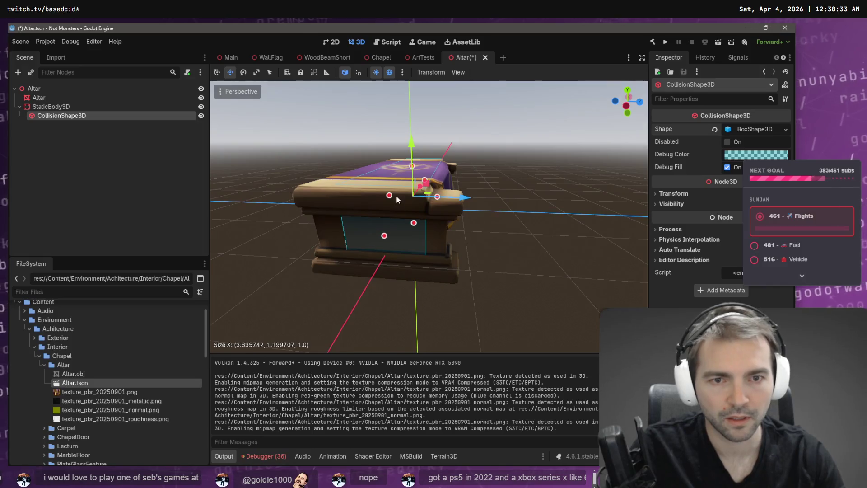
Finish fitting the box's depth and width, then run the game from the Main scene.
mouse_move(447, 233)
mouse_down()
mouse_move(438, 214)
mouse_move(447, 197)
mouse_move(457, 199)
mouse_up()
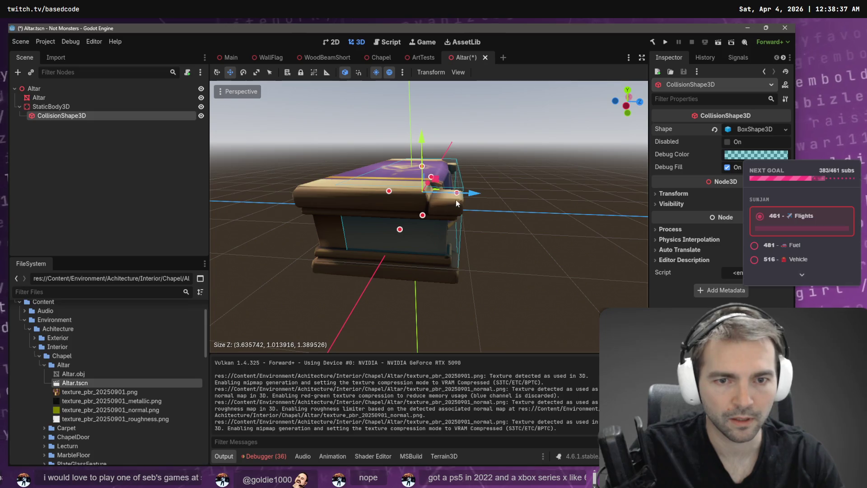
drag(388, 193, 373, 191)
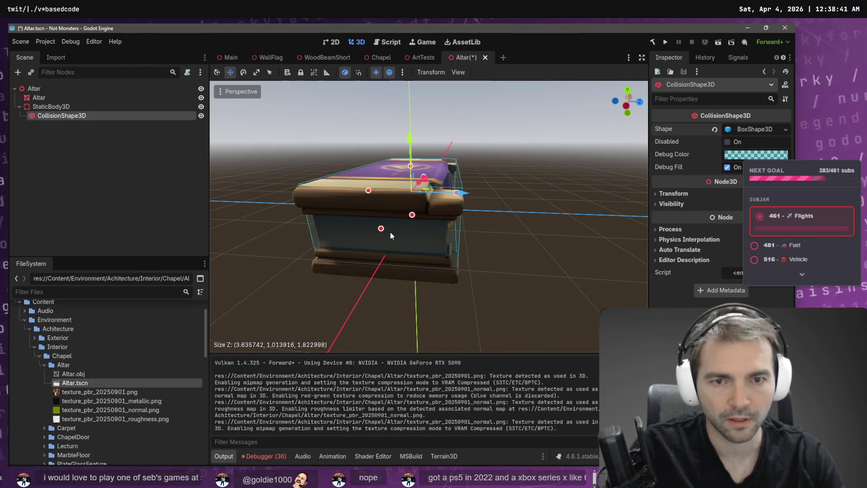
mouse_move(381, 231)
mouse_down()
mouse_move(384, 253)
mouse_move(404, 263)
mouse_move(441, 205)
mouse_move(421, 229)
mouse_move(354, 249)
mouse_up()
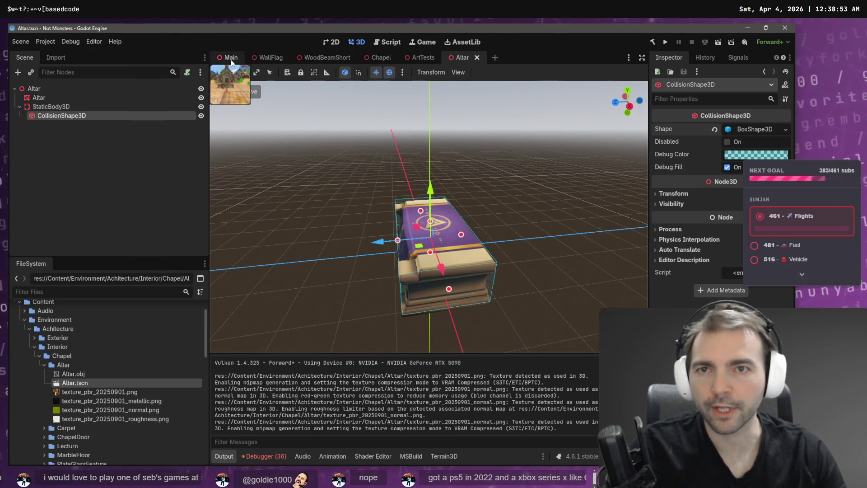
key(ctrl+Tab)
key(F5)
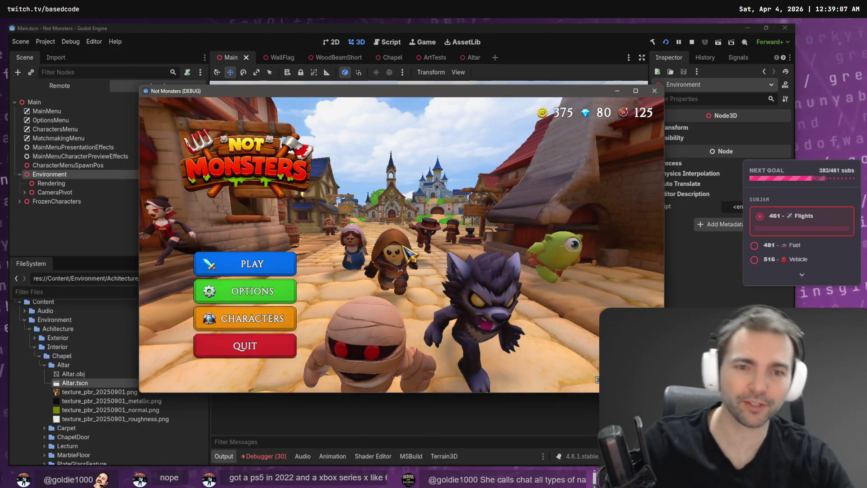
Browse the Characters screen, view the Doctor, and peek at the Play Online choices.
click(253, 318)
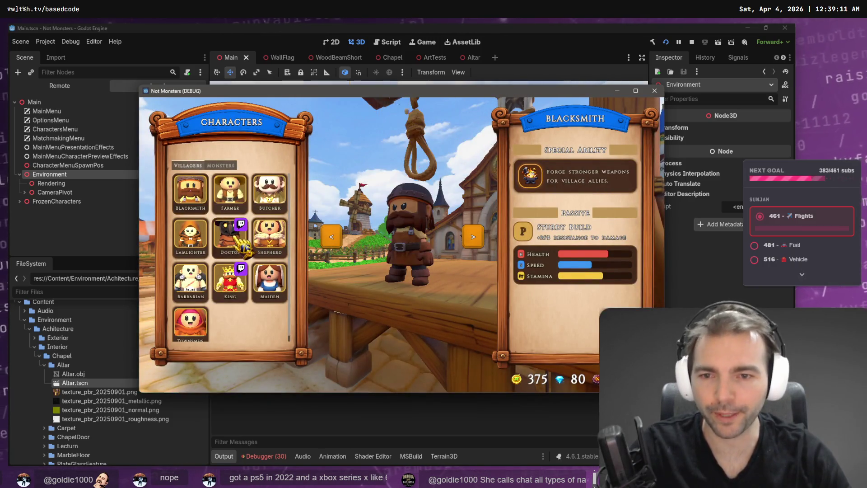
click(244, 242)
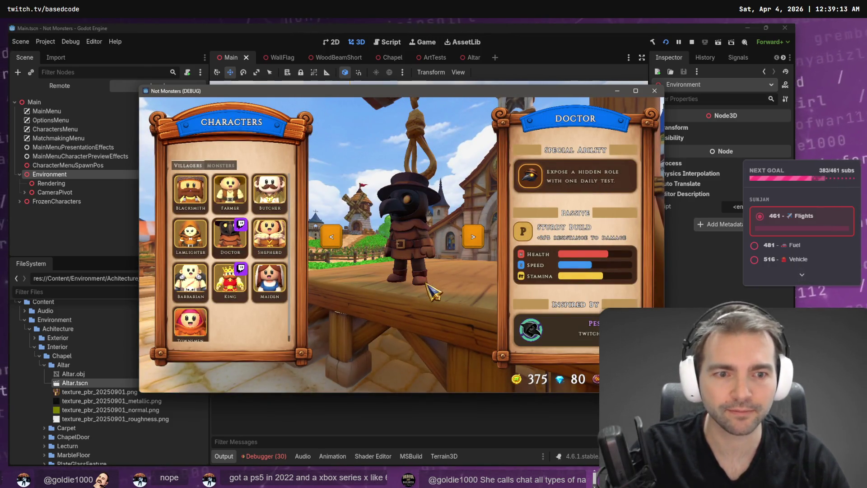
key(Escape)
click(363, 256)
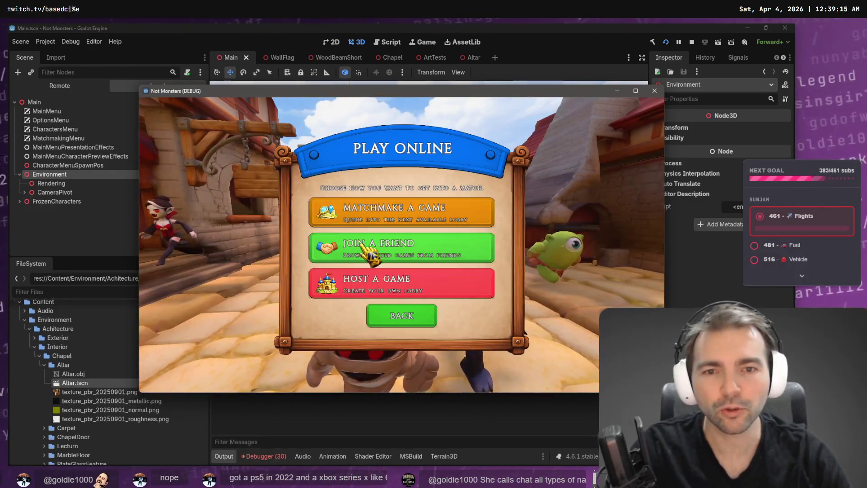
click(401, 316)
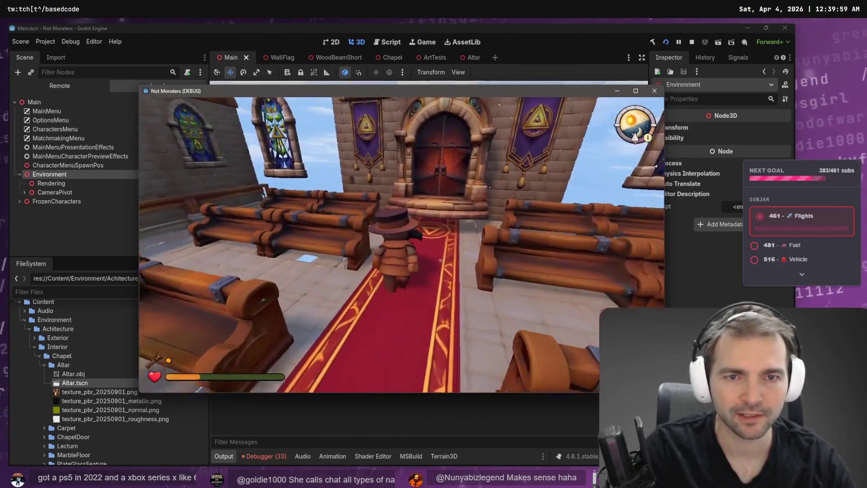
Walk up the chapel aisle to the altar, look around at the windows and door, then stop the game.
key(w)
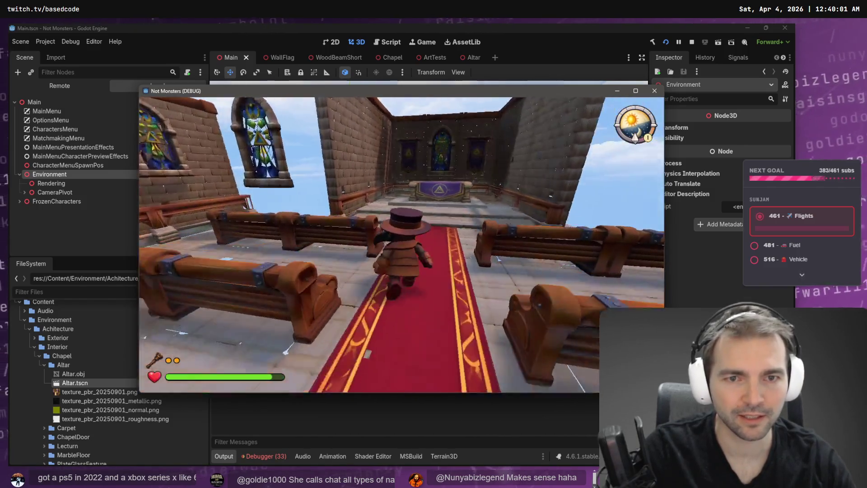
key(a)
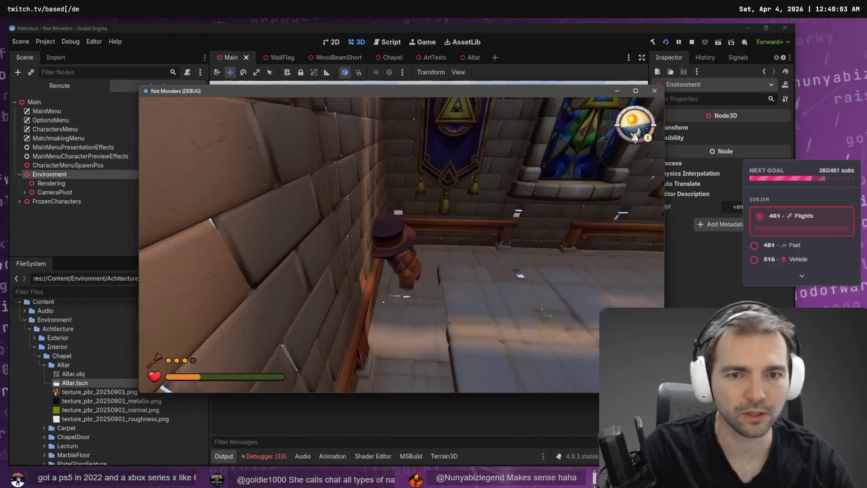
key(d)
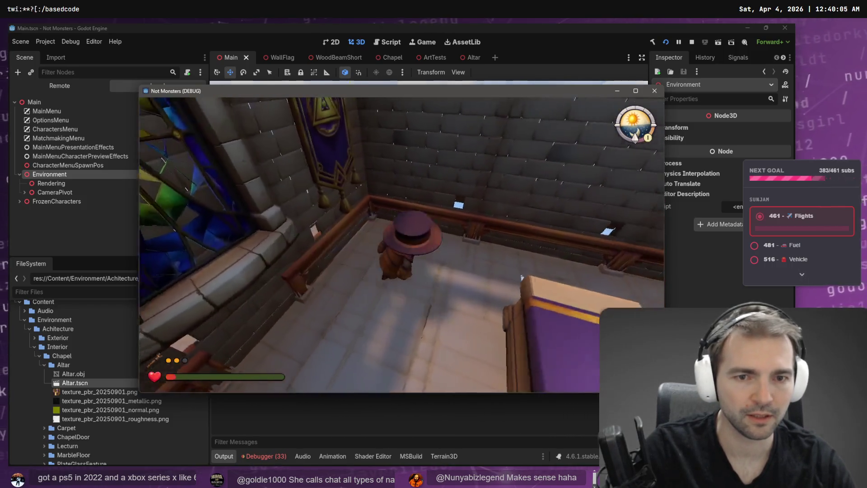
key(s)
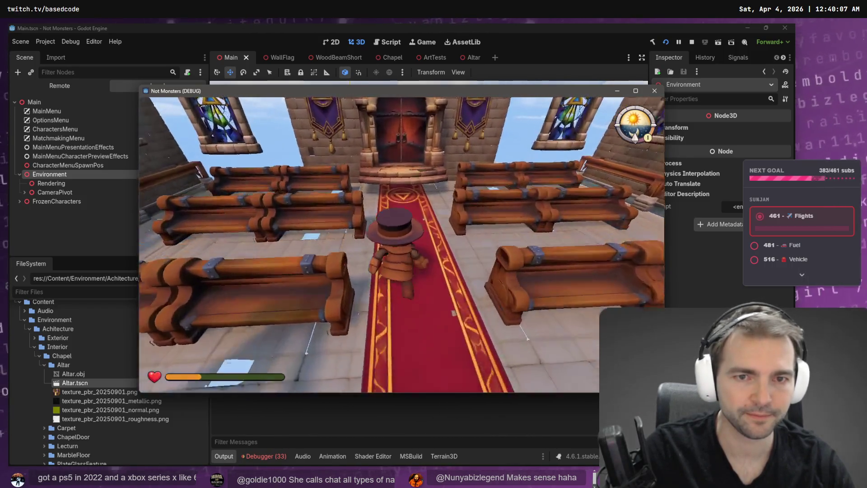
key(s)
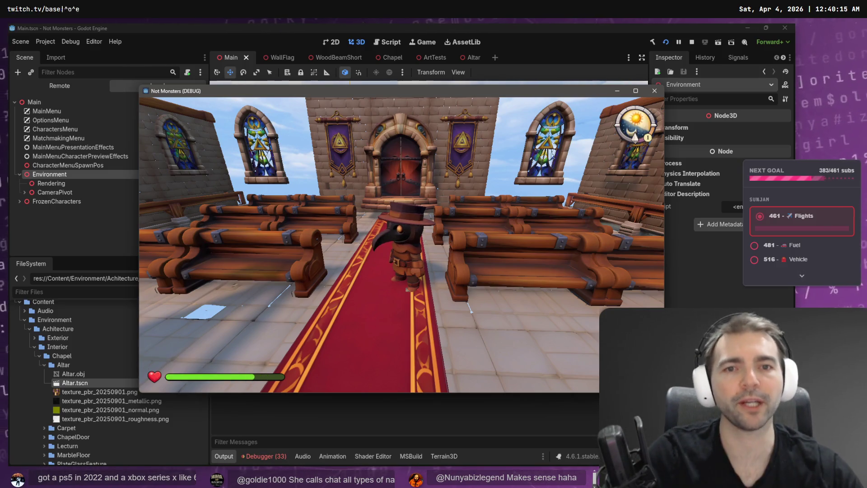
key(F8)
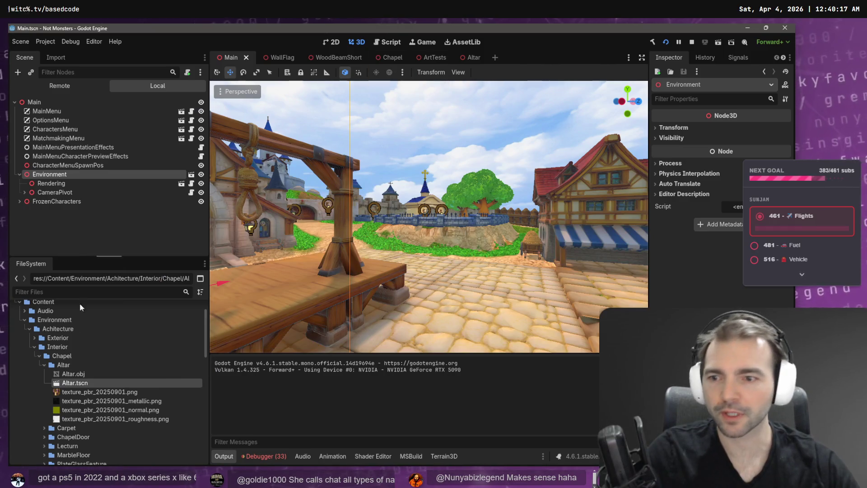
Open the ChapelDoor scene and reimport ChapelDoor.obj at mesh scale 3.0.
click(44, 364)
click(45, 383)
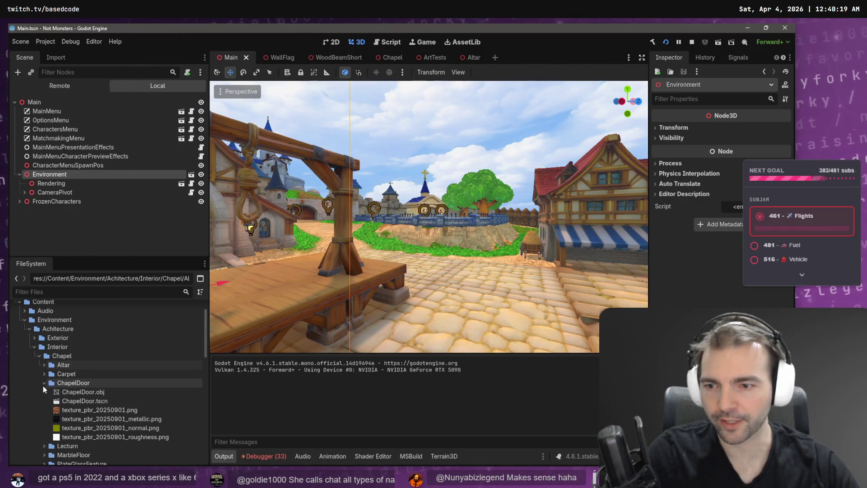
double_click(96, 402)
click(83, 392)
scroll(491, 185, down, 8)
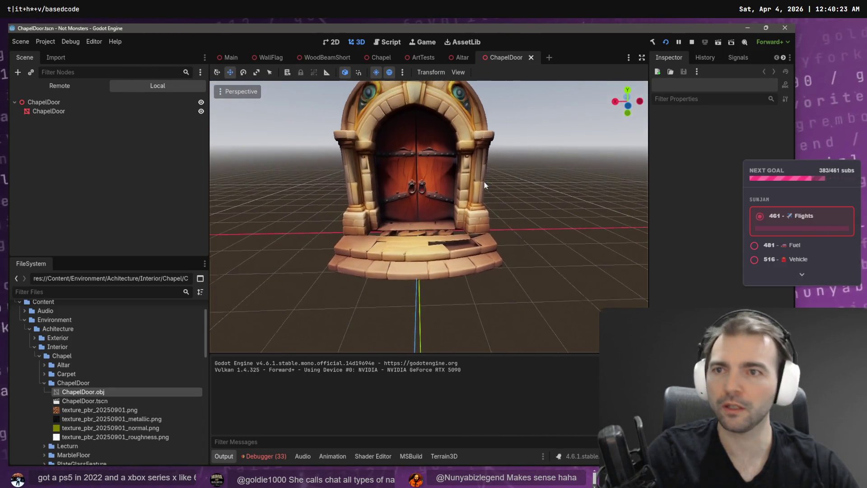
click(63, 54)
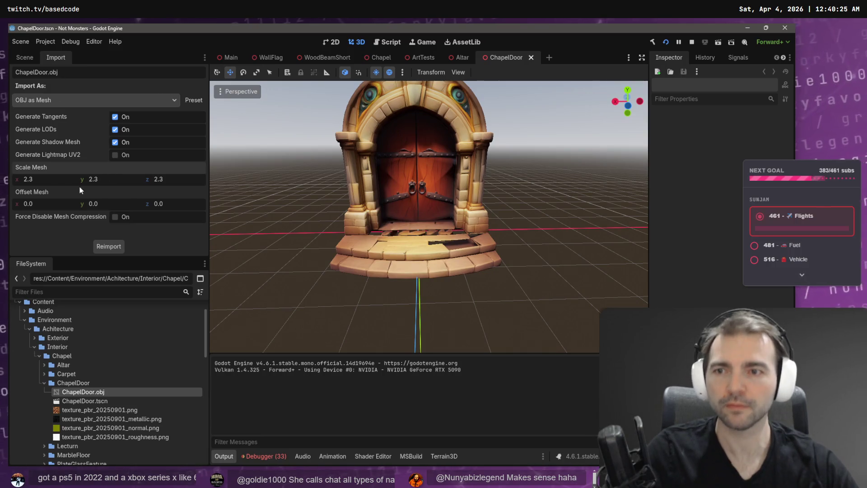
click(57, 183)
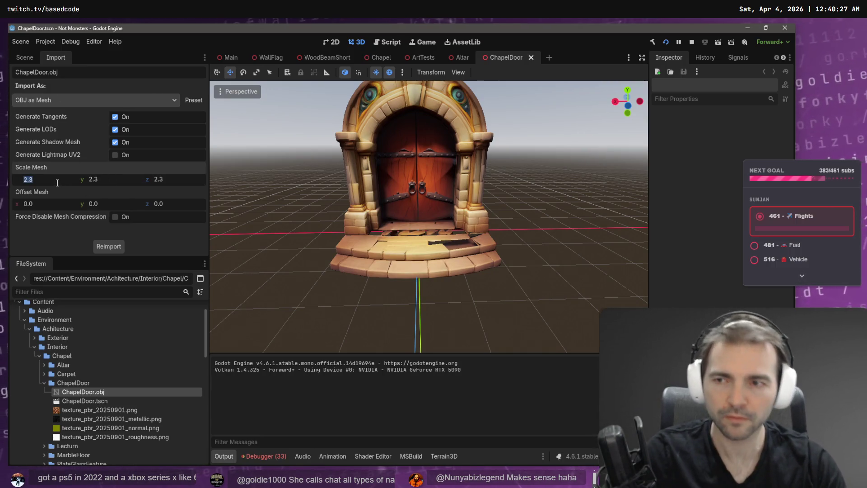
text(3)
key(Tab)
key(Tab)
click(104, 246)
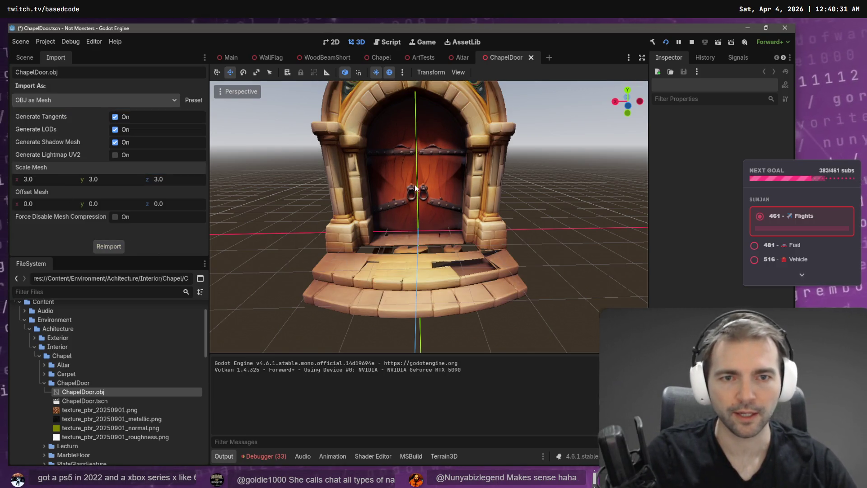
Raise the ChapelDoor mesh higher above the ground and save the scene.
click(18, 56)
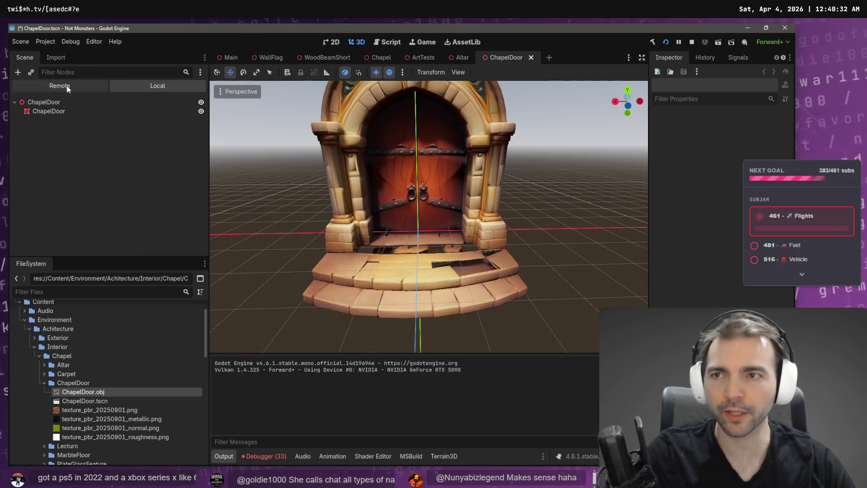
click(72, 113)
mouse_move(414, 122)
mouse_down()
mouse_move(421, 62)
mouse_move(424, 76)
mouse_up()
key(ctrl+s)
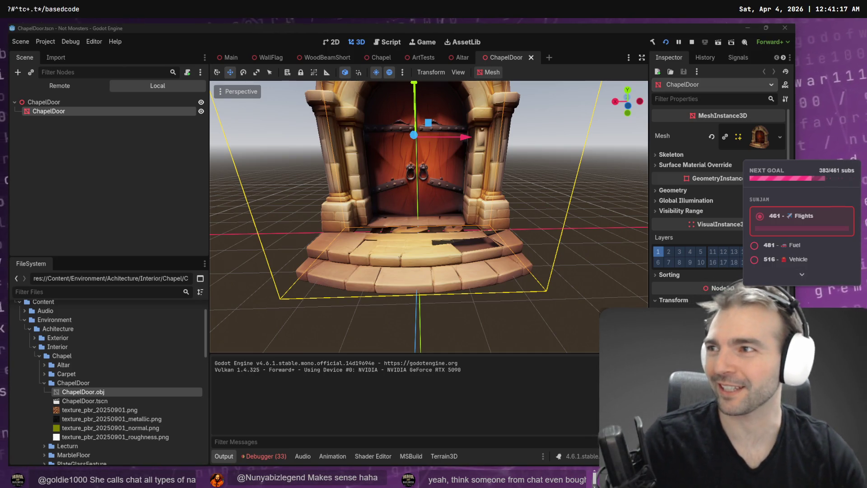
Check the door from the side and front views, then return to the Chapel scene.
drag(581, 185, 442, 179)
click(639, 101)
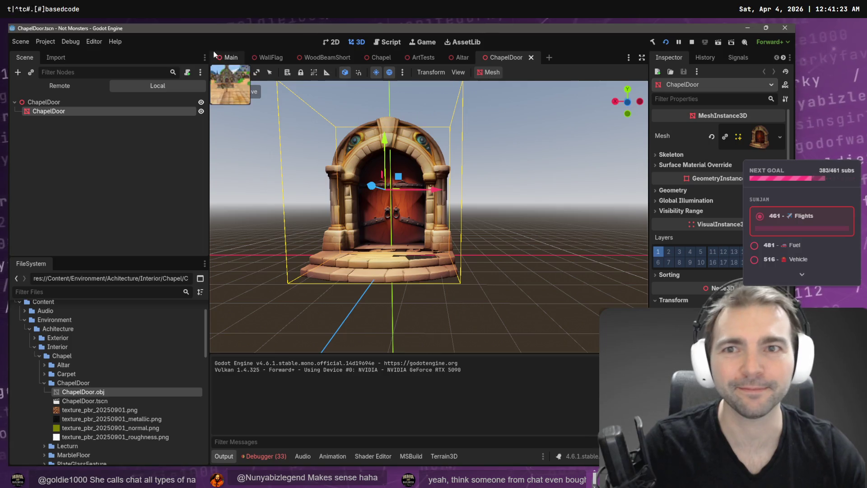
click(233, 59)
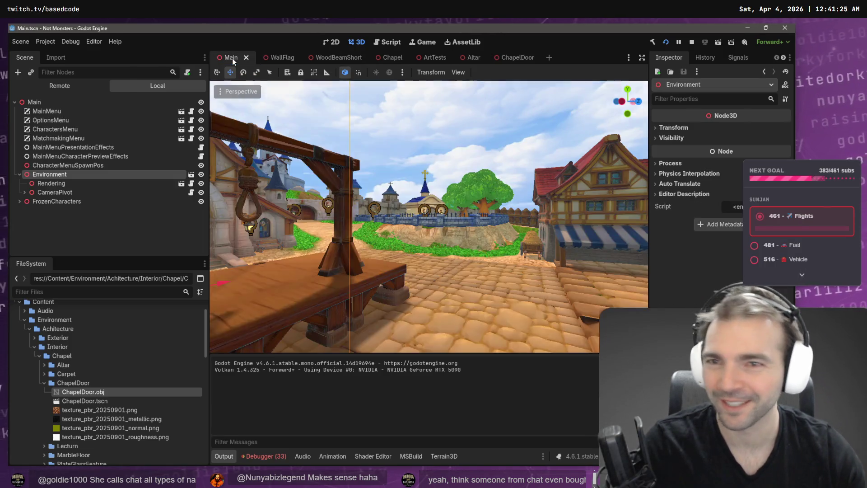
click(513, 56)
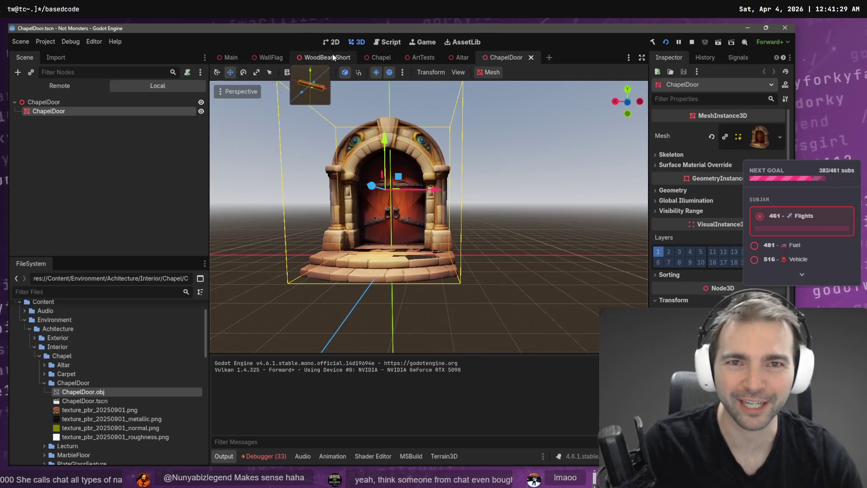
click(371, 56)
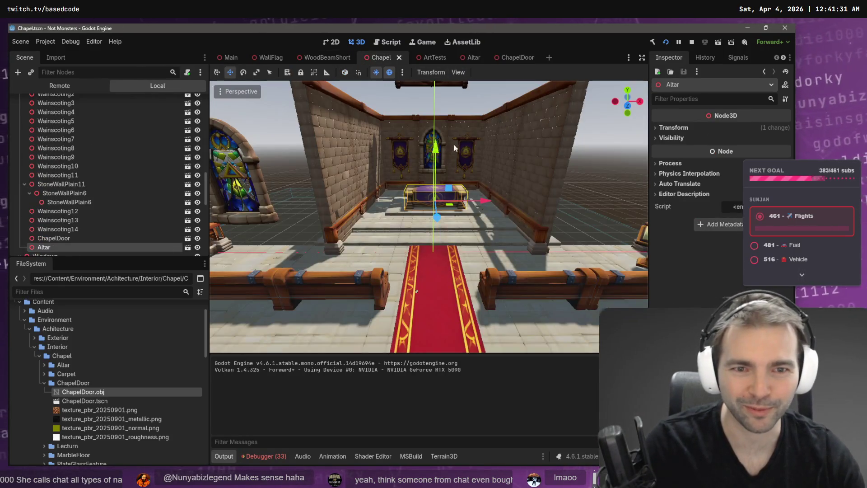
Shift the altar to the left along X and save the Chapel scene.
drag(454, 143, 453, 143)
mouse_move(454, 212)
mouse_down()
mouse_move(396, 196)
mouse_move(410, 200)
mouse_move(419, 220)
mouse_up()
key(ctrl+s)
Select the ChapelDoor and frame the view on it.
click(397, 192)
scroll(205, 150, up, 3)
scroll(205, 150, up, 5)
click(197, 120)
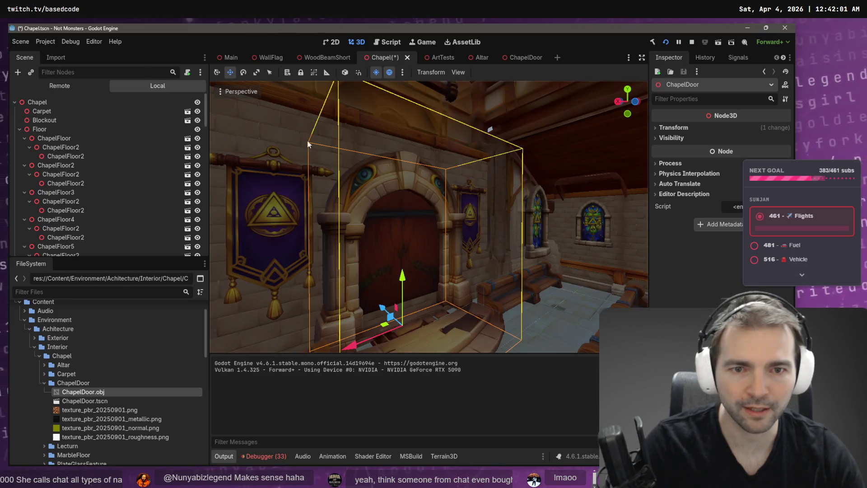
key(f)
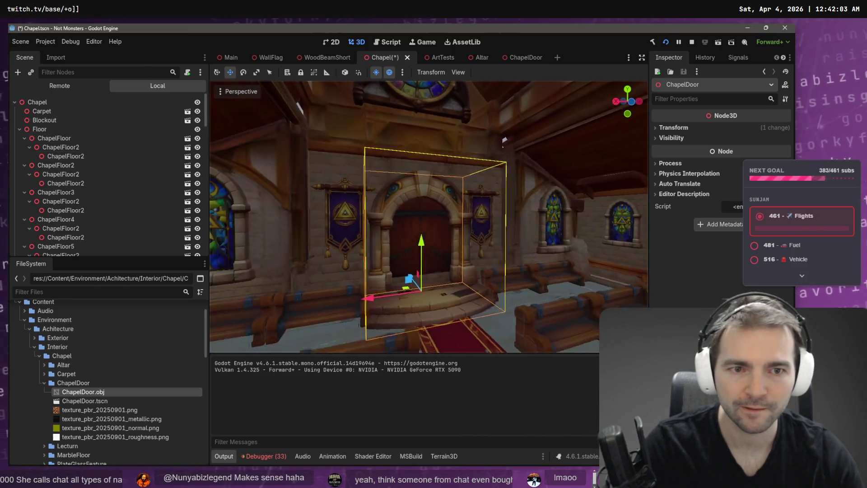
Select the Walls group and toggle its visibility to check around the door, leaving it hidden.
click(465, 185)
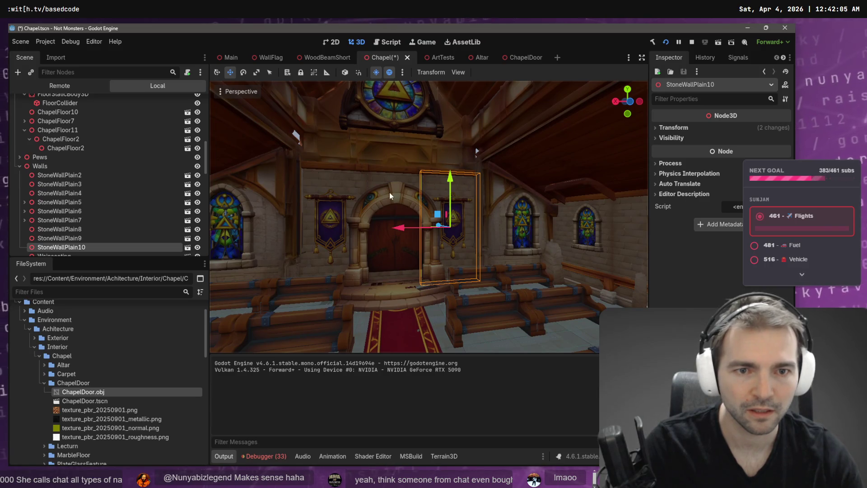
click(90, 166)
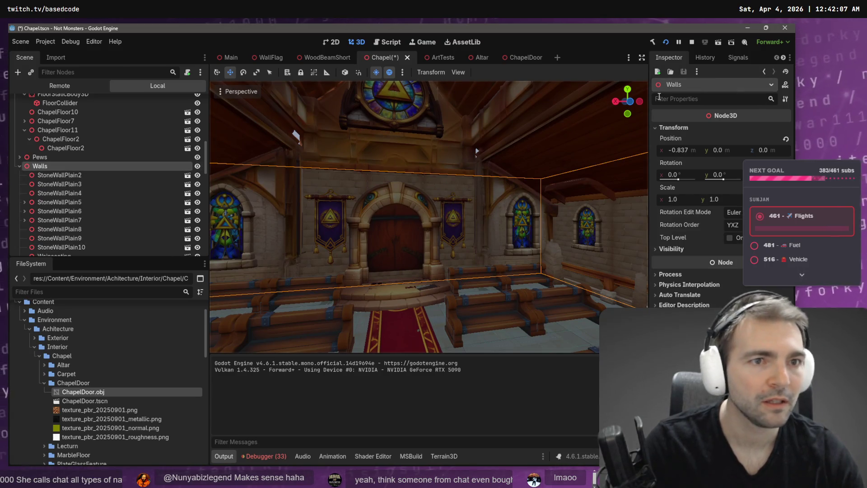
click(197, 166)
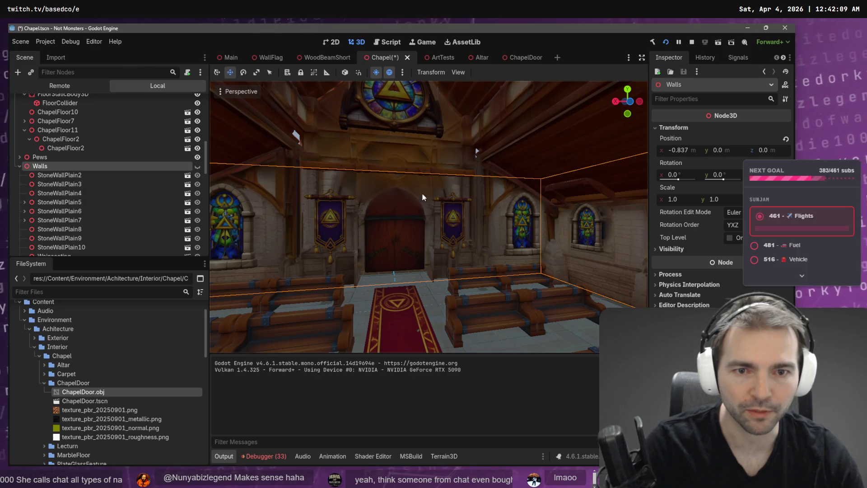
click(198, 167)
key(f)
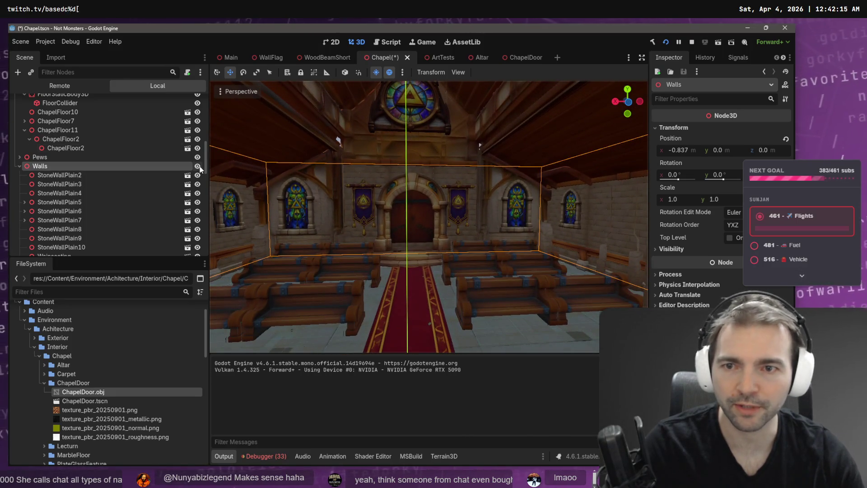
click(198, 167)
Switch to rotate mode, reselect the chapel door and bring up the ChapelDoor node's context menu.
key(e)
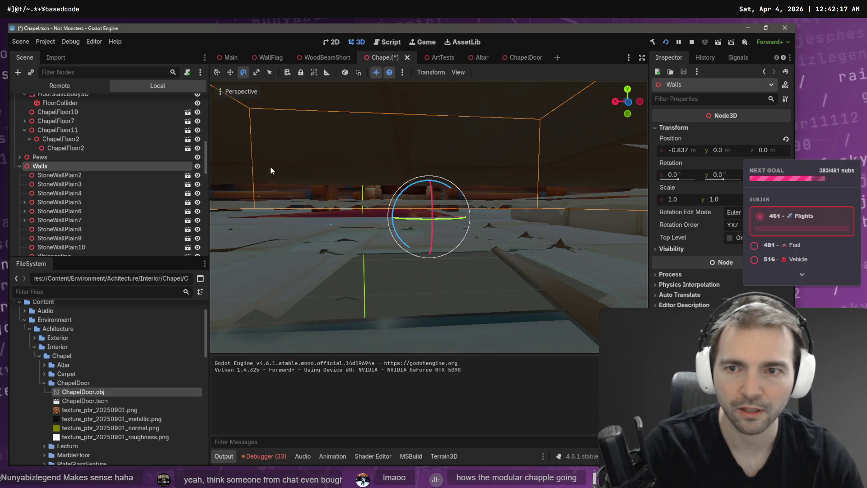
scroll(513, 123, down, 5)
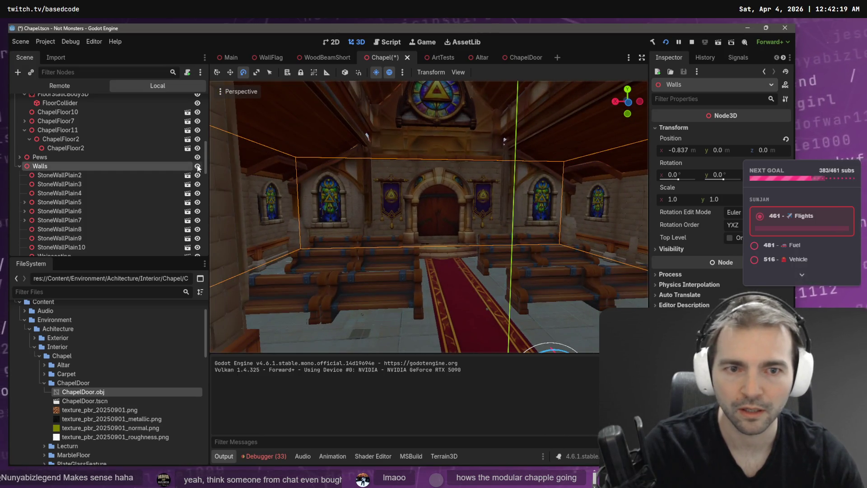
click(444, 185)
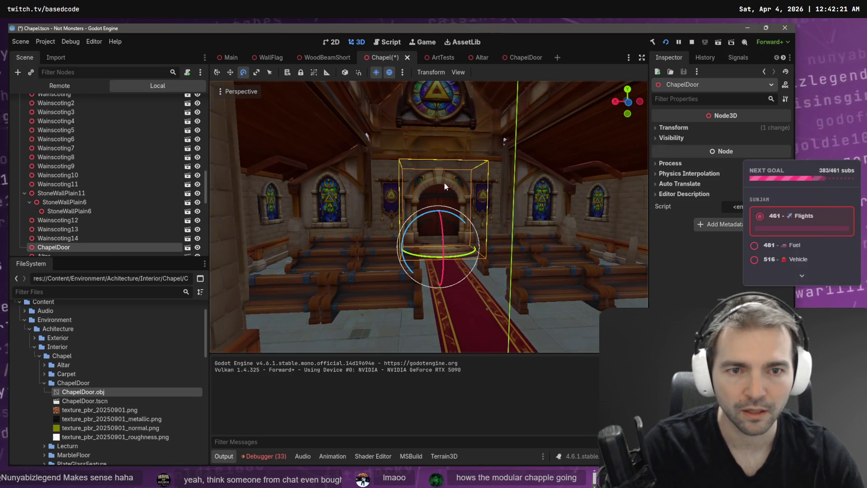
right_click(64, 251)
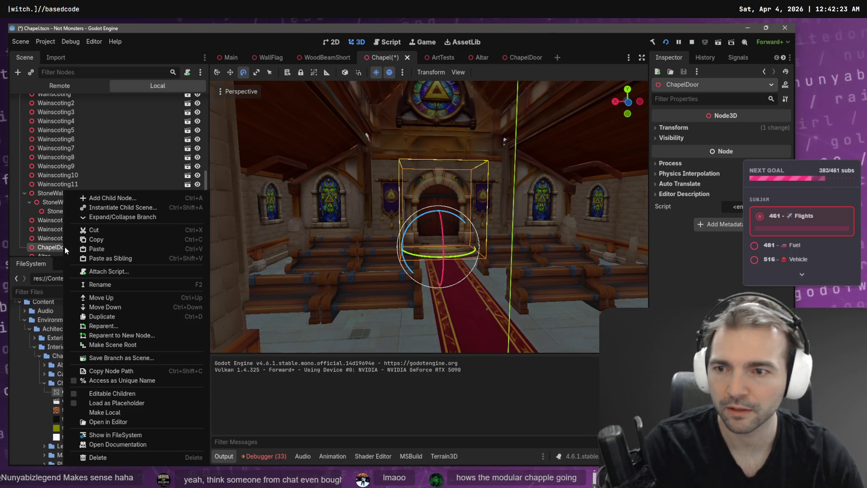
Reparent ChapelDoor to Chapel and drag it into place as Chapel's first child.
click(139, 326)
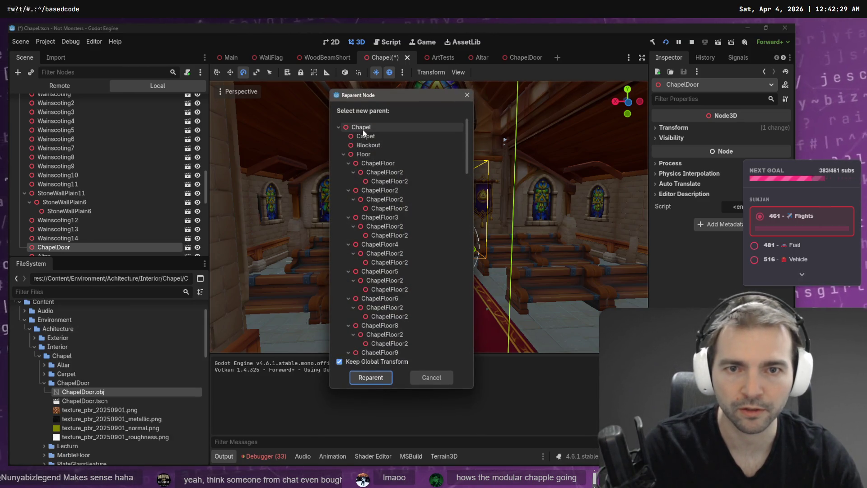
double_click(362, 129)
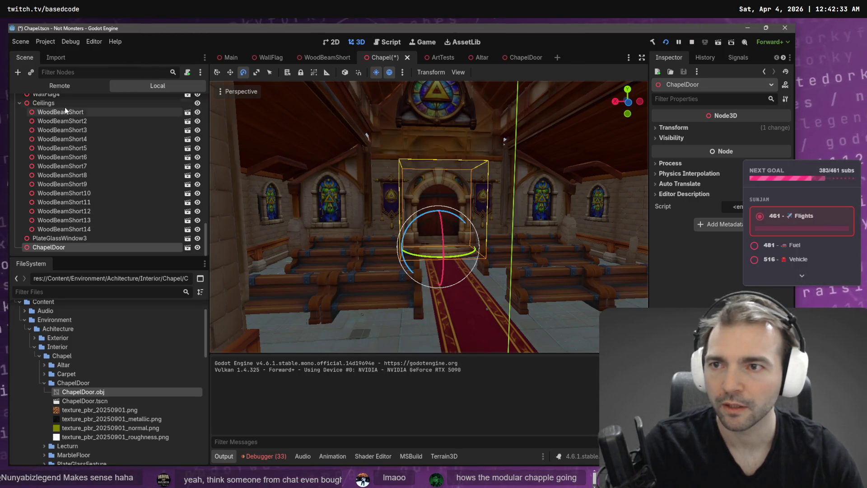
click(20, 103)
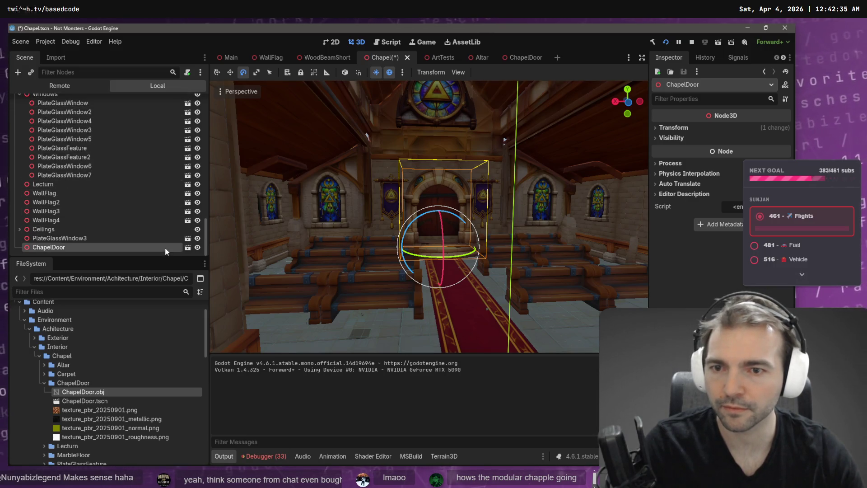
drag(154, 249, 152, 89)
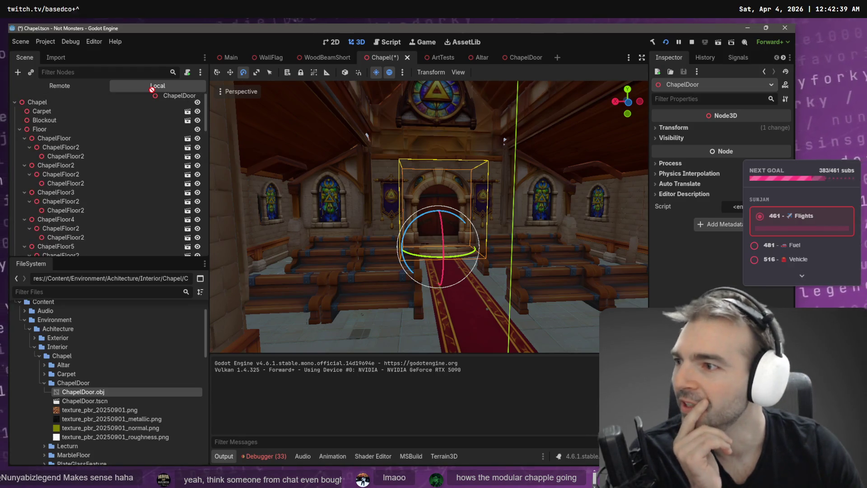
drag(145, 106, 145, 108)
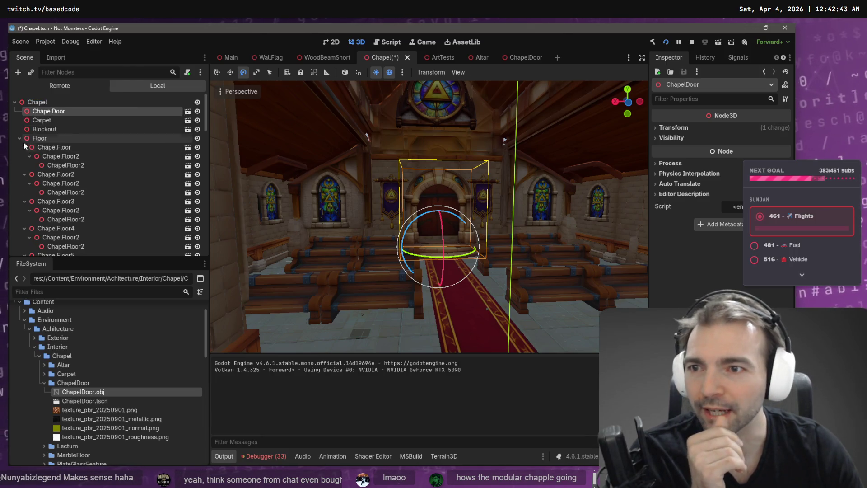
click(19, 138)
Collapse the Walls and Windows groups and toggle Blockout and ChapelDoor visibility to compare.
click(18, 156)
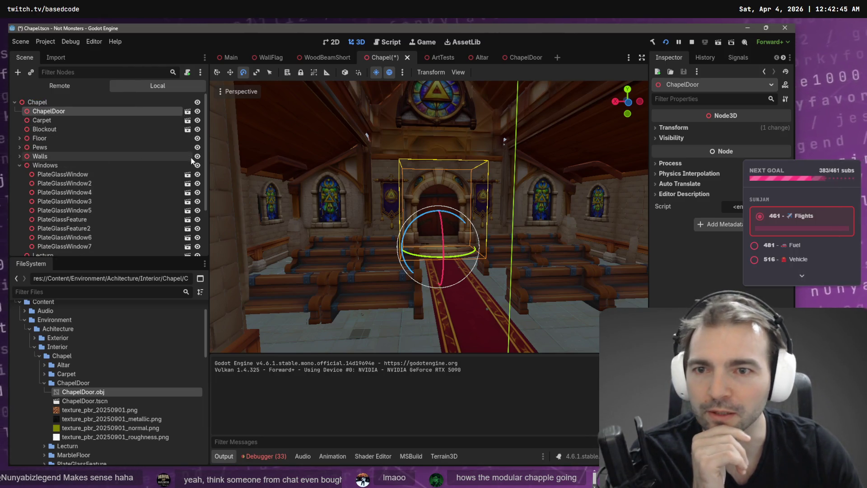
click(19, 165)
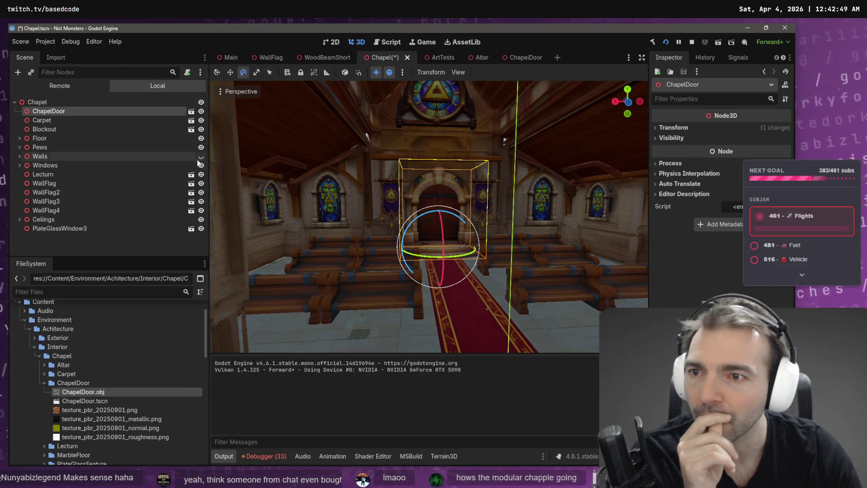
click(201, 129)
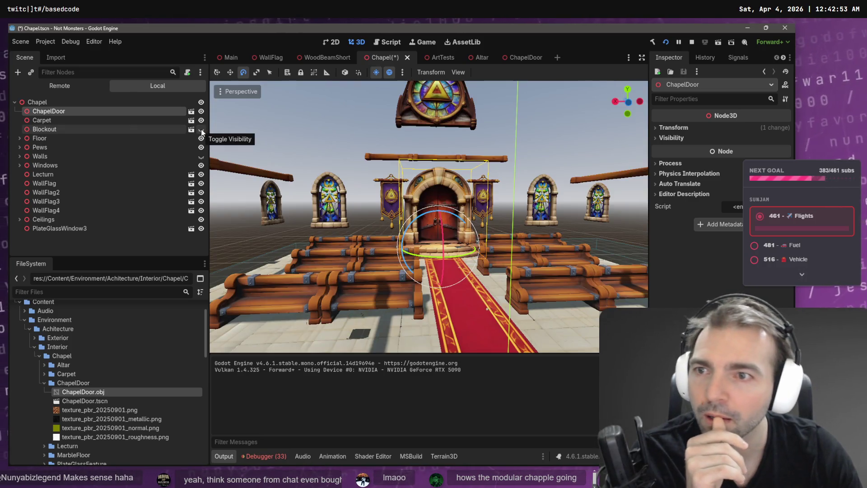
click(201, 130)
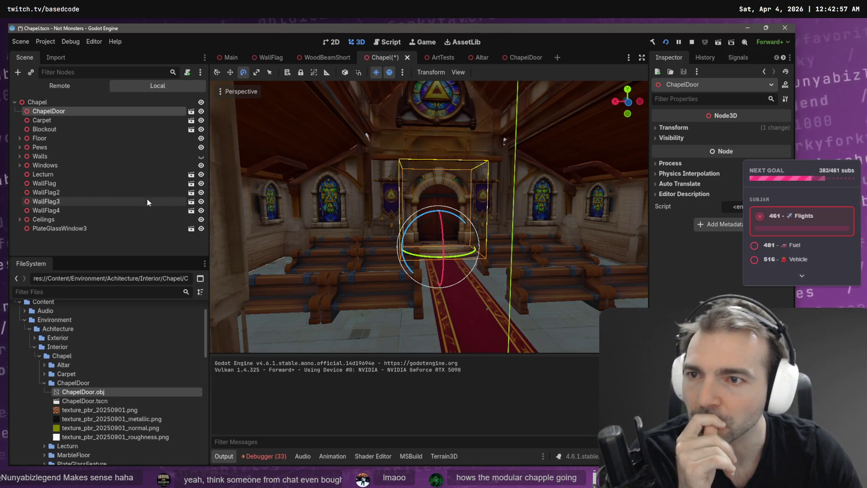
click(201, 111)
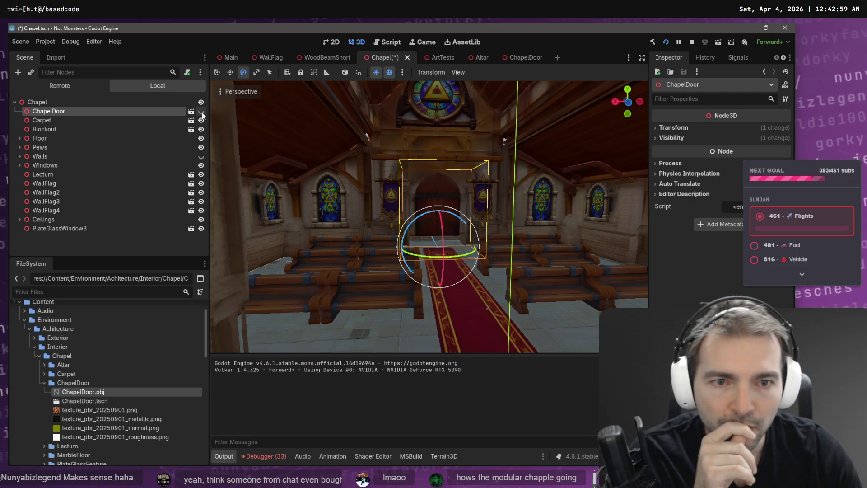
scroll(605, 179, up, 5)
scroll(605, 180, down, 5)
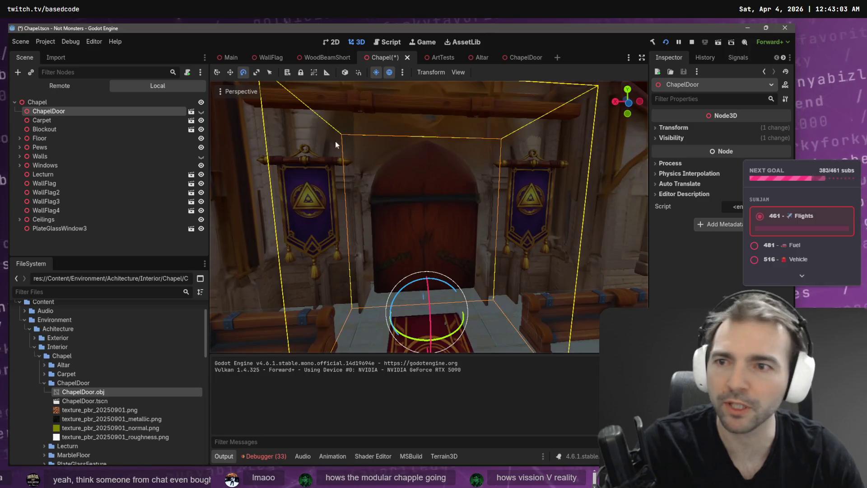
click(201, 112)
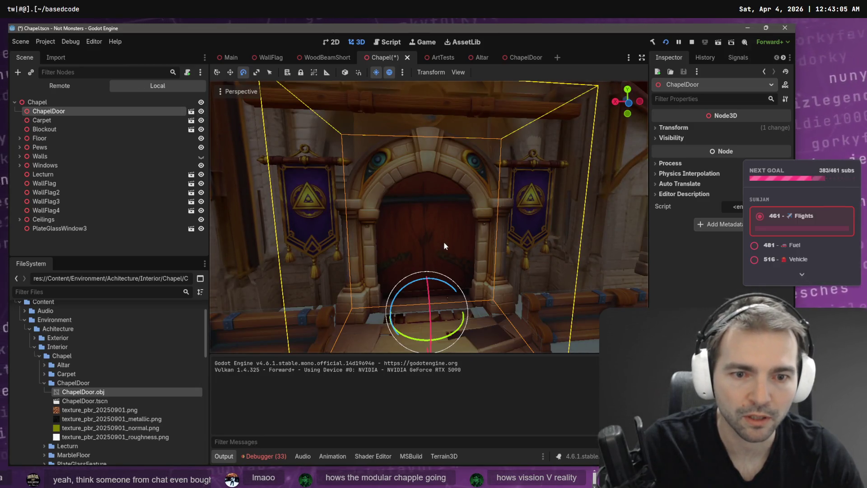
Push the chapel door forward along Z and slide it sideways along X, then save.
key(w)
mouse_move(420, 291)
mouse_down()
mouse_move(432, 281)
mouse_move(432, 260)
mouse_up()
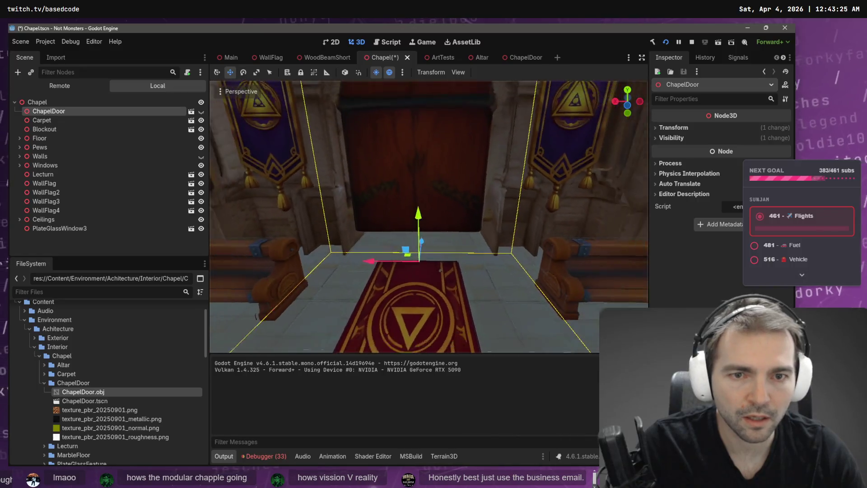
key(q)
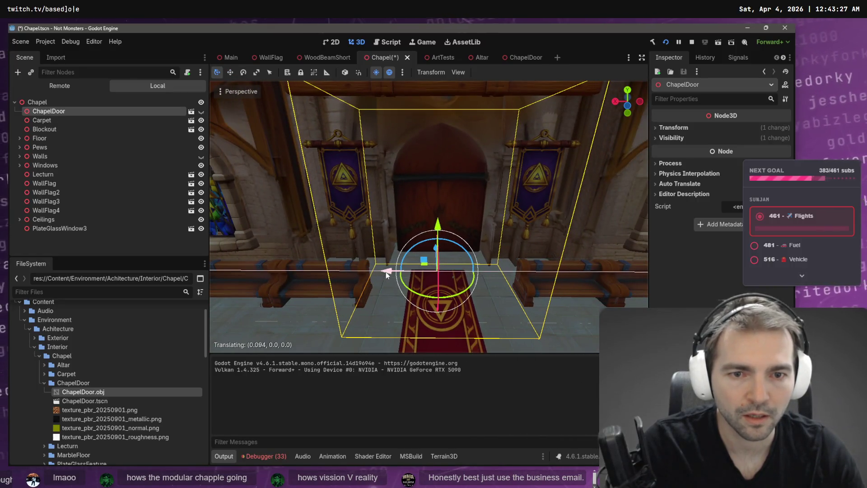
drag(386, 272, 260, 157)
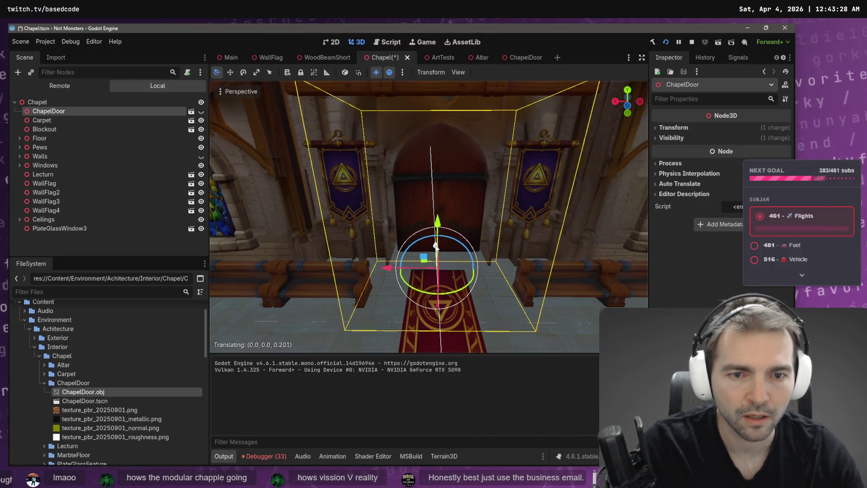
click(201, 111)
key(g)
key(z)
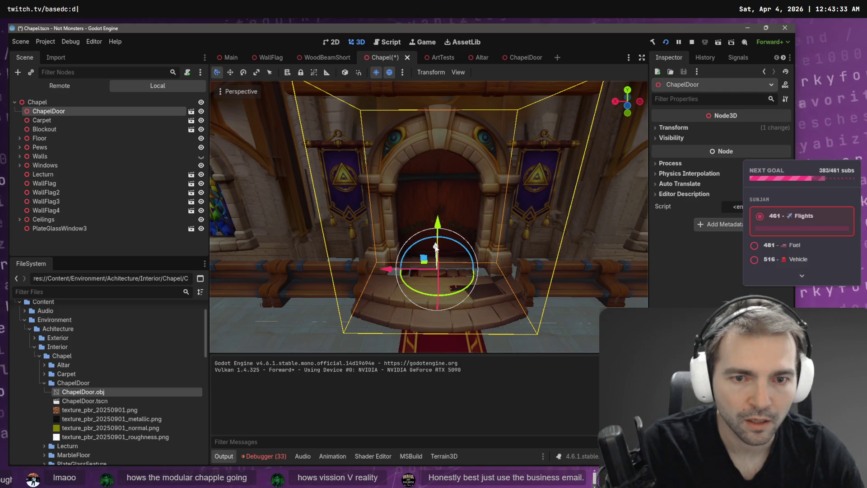
key(g)
key(x)
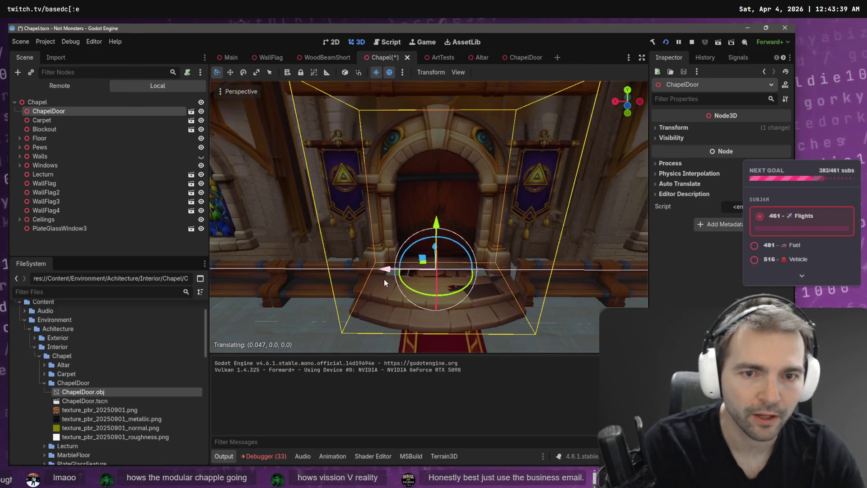
click(386, 282)
key(ctrl+s)
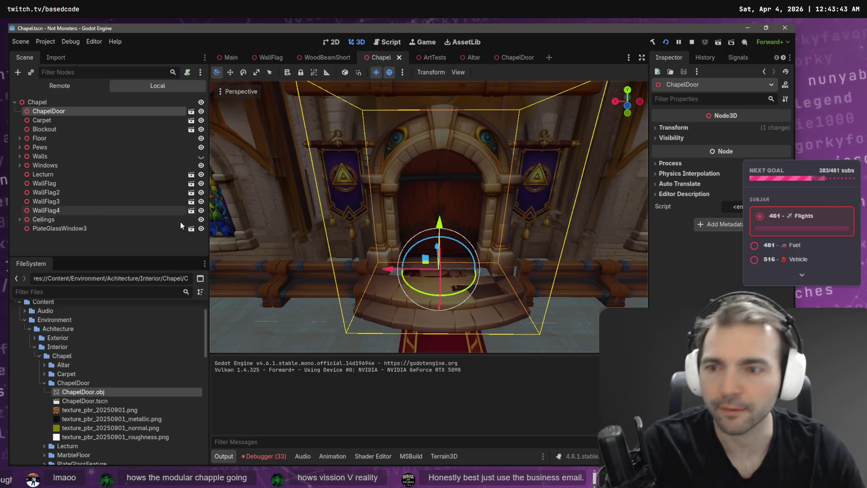
Reimport the ChapelDoor mesh with Scale Mesh 3.1 on x, y and z, then return to Chapel.
click(522, 60)
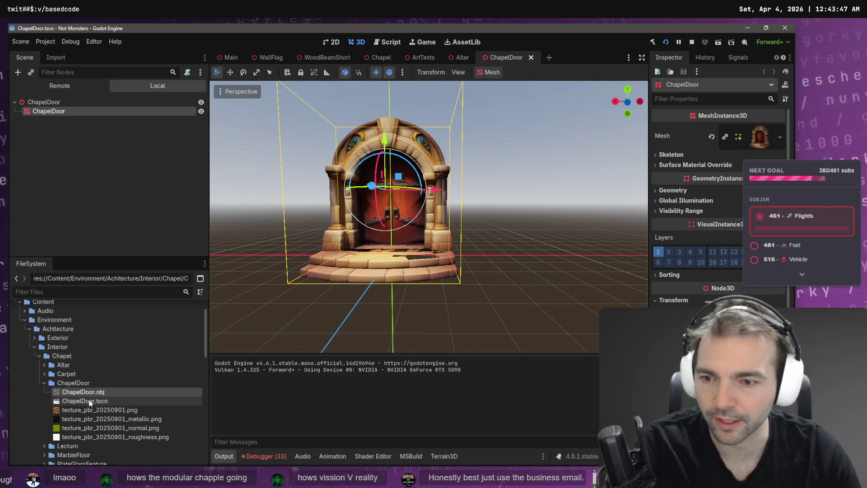
click(56, 57)
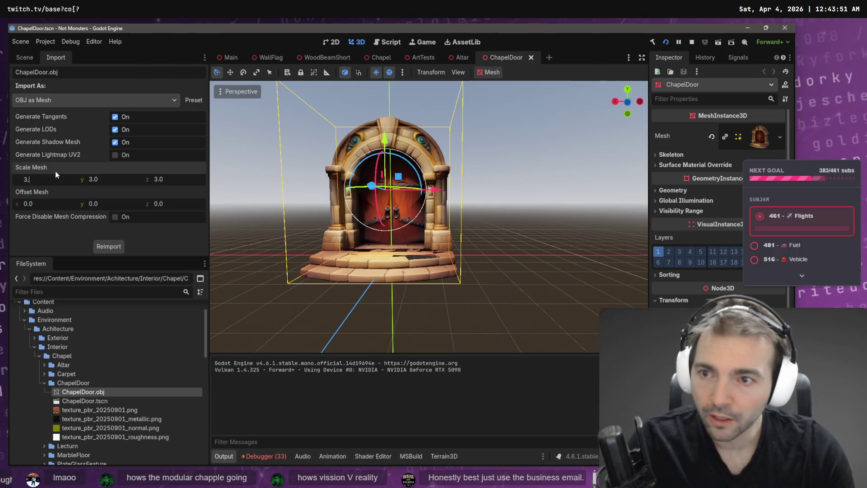
text(3.1)
key(Tab)
text(3.1)
key(Tab)
text(3.1)
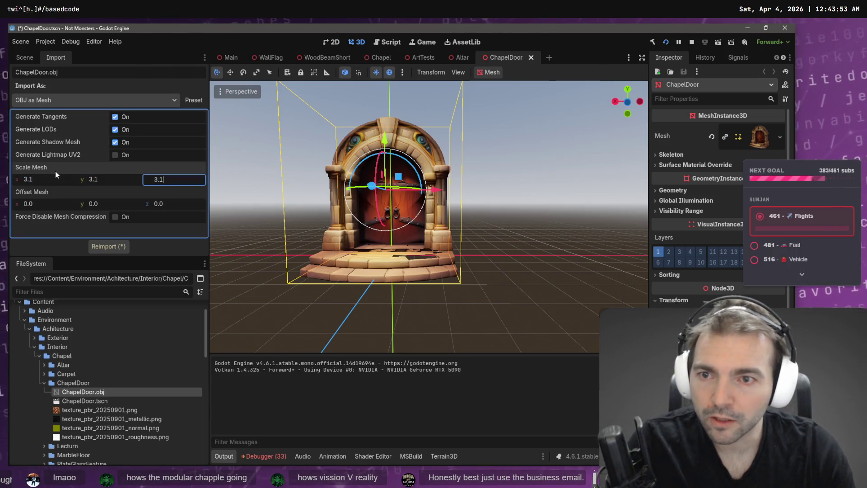
click(104, 248)
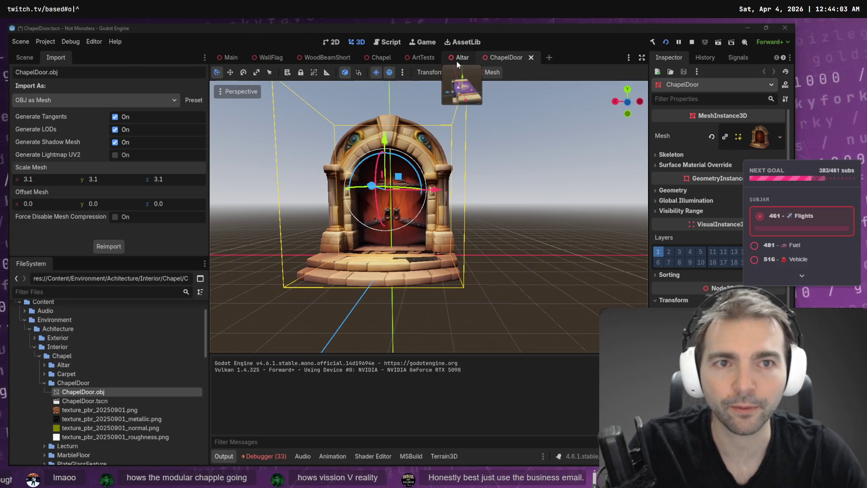
click(384, 58)
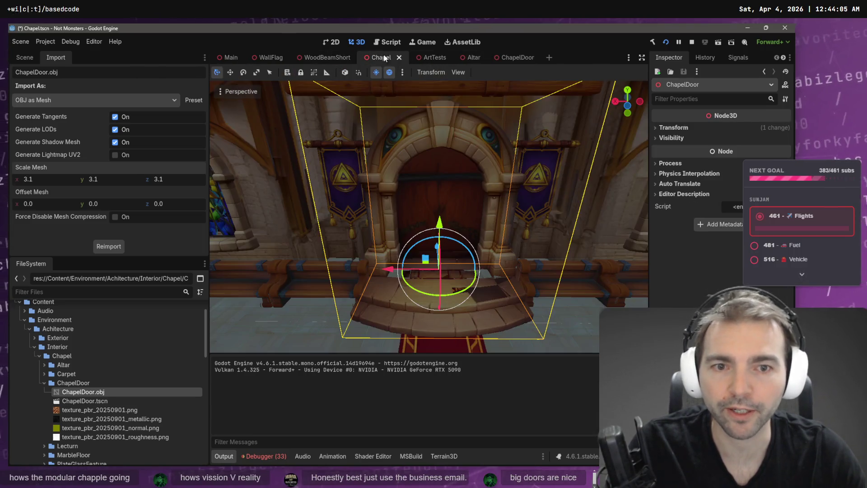
Push the door slightly along Z, slide Pew3 and Pew9 sideways along X, and save.
drag(465, 218, 394, 322)
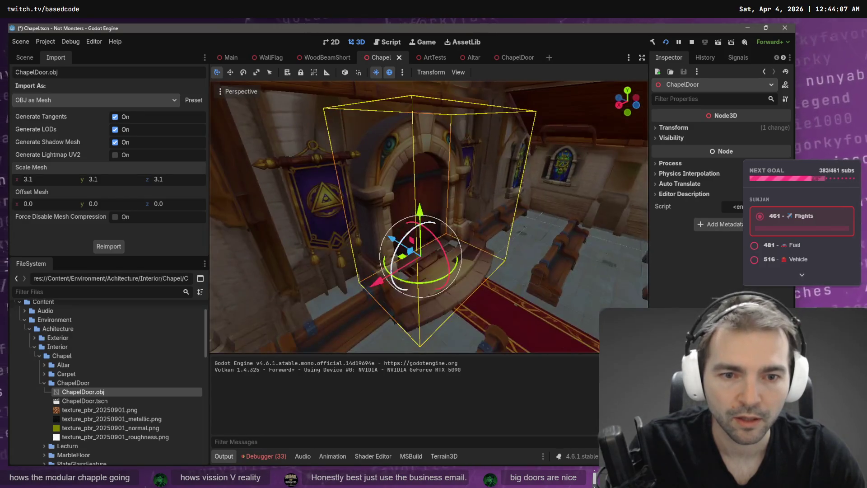
key(w)
mouse_move(398, 238)
mouse_down()
mouse_move(390, 95)
mouse_move(441, 284)
mouse_up()
click(339, 281)
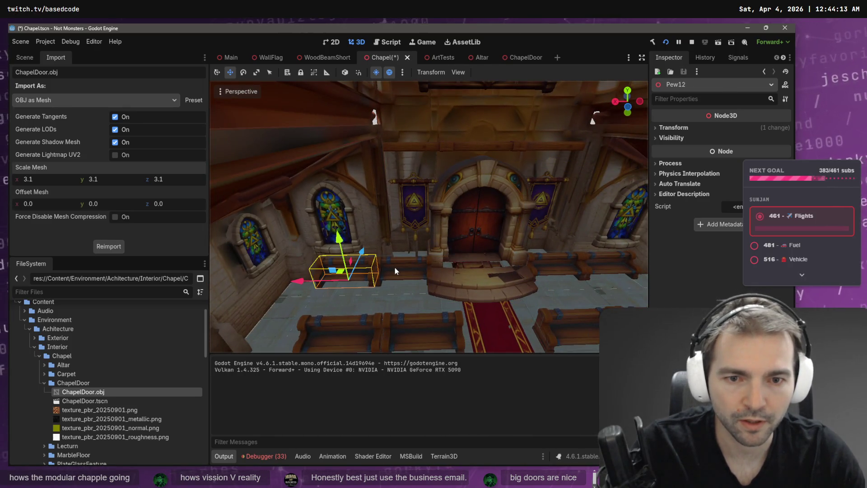
shift+click(394, 267)
mouse_move(335, 274)
mouse_down()
mouse_move(317, 283)
mouse_move(323, 283)
mouse_up()
click(323, 283)
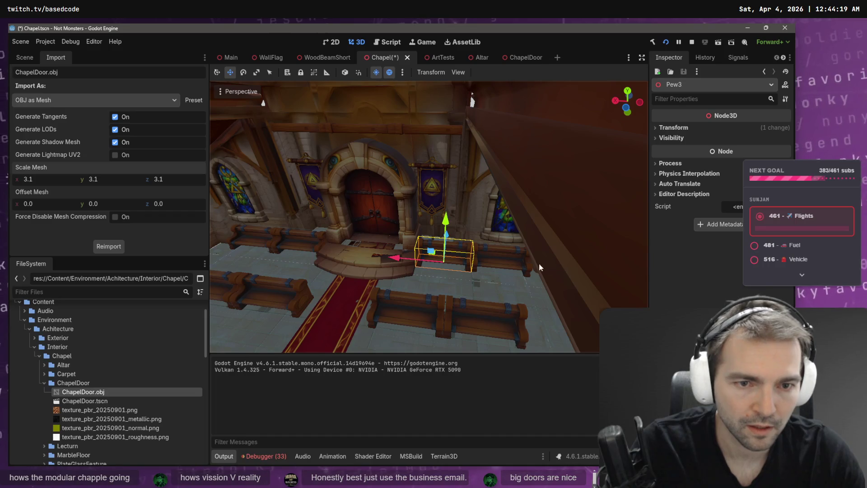
shift+click(520, 267)
key(e)
key(w)
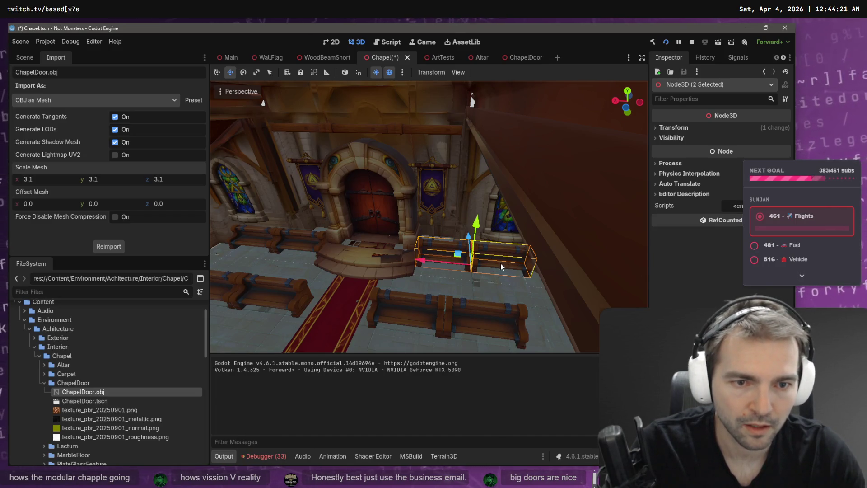
right_click(427, 263)
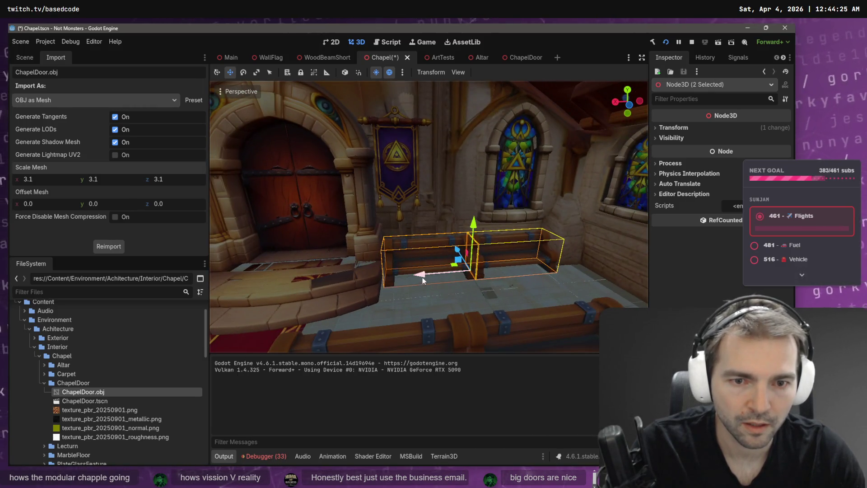
key(ctrl+s)
Hide the Blockout, show the Walls, and select the PlateGlassWindow3 window.
right_click(423, 281)
key(s)
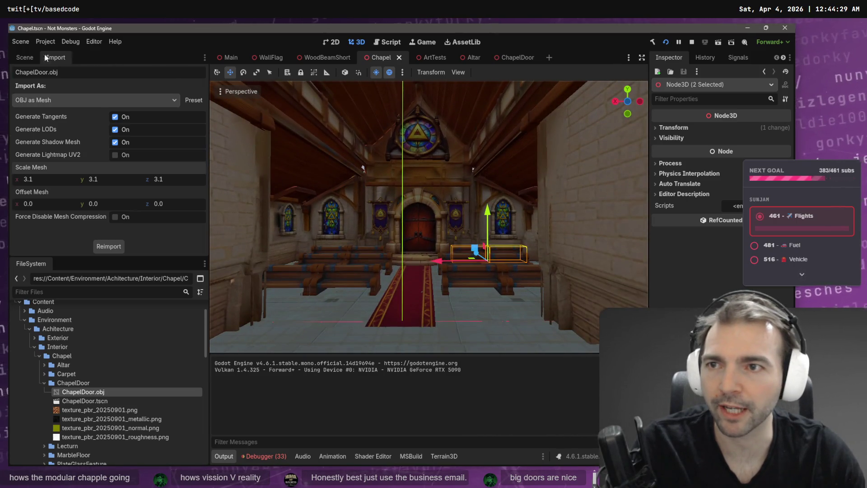
click(24, 57)
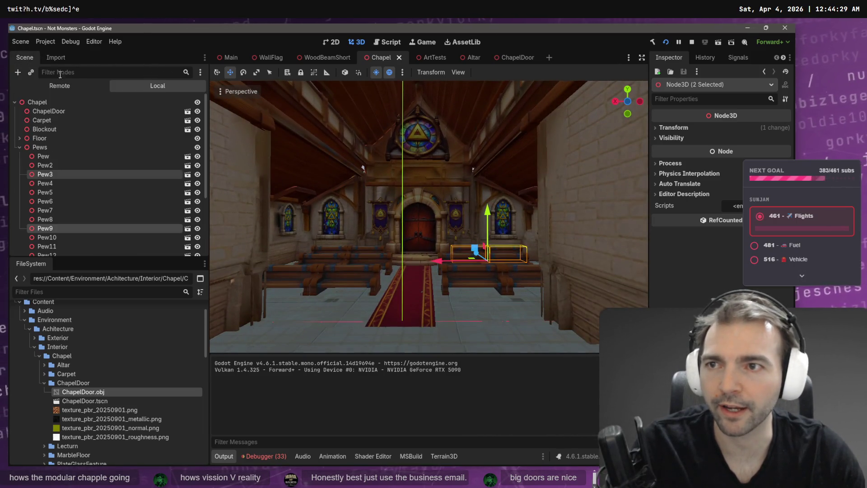
click(198, 129)
right_click(427, 212)
key(w)
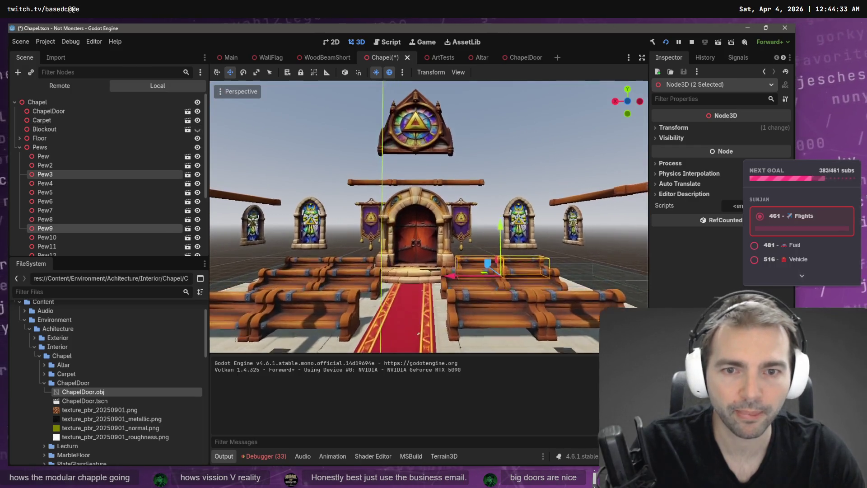
click(19, 147)
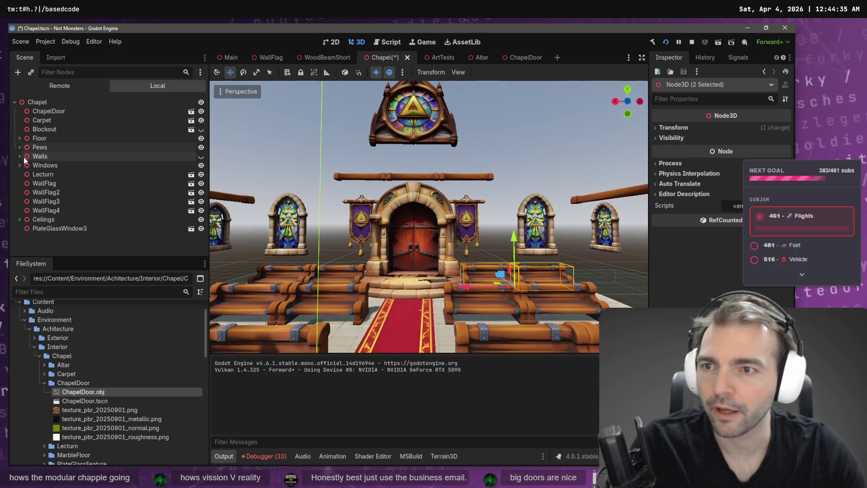
click(201, 157)
right_click(342, 303)
key(w)
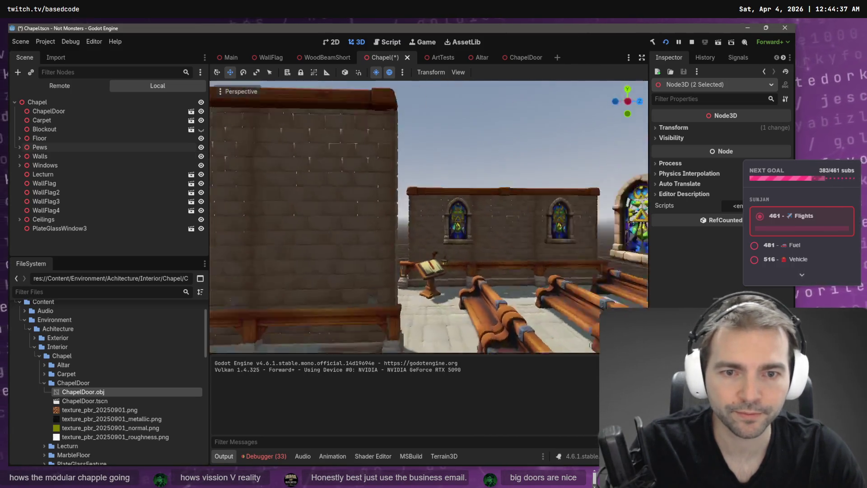
key(s)
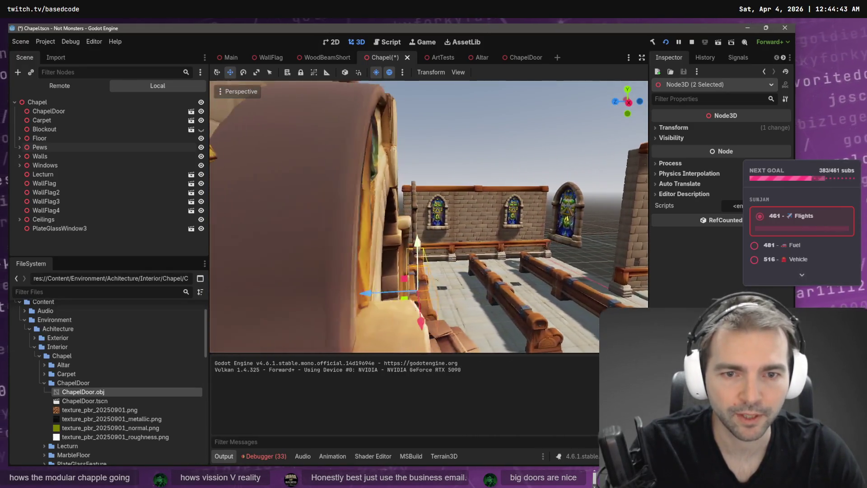
click(378, 178)
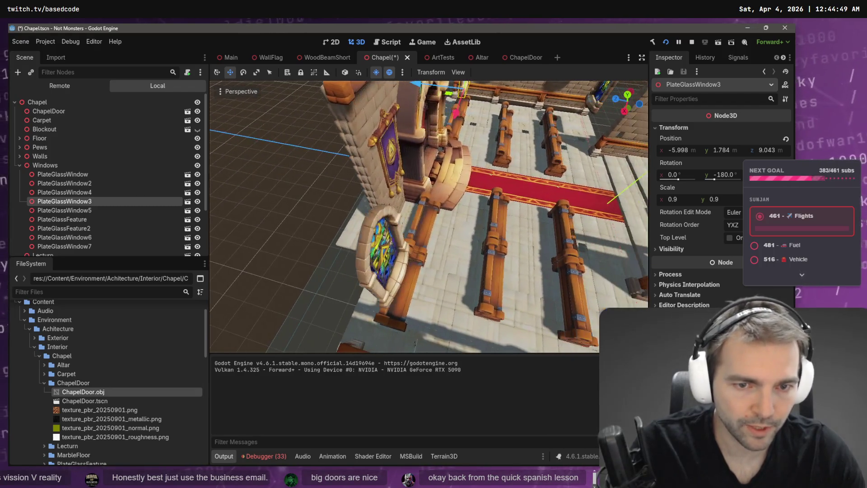
Duplicate PlateGlassWindow3, move the copy to the left, and show the Blockout again.
key(ctrl+d)
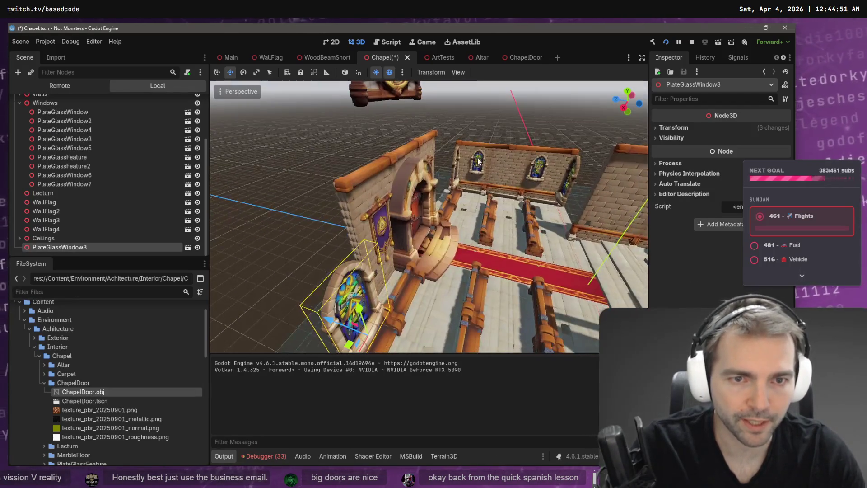
shift+click(455, 178)
drag(407, 218, 380, 220)
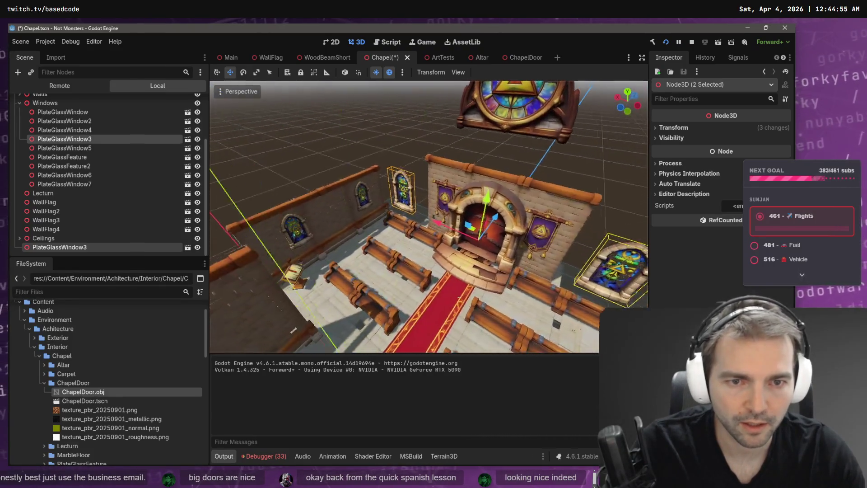
scroll(115, 151, up, 3)
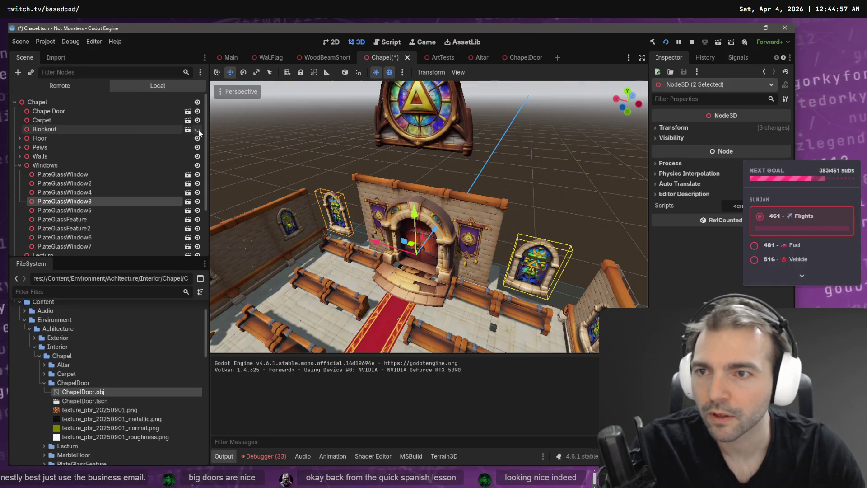
click(199, 130)
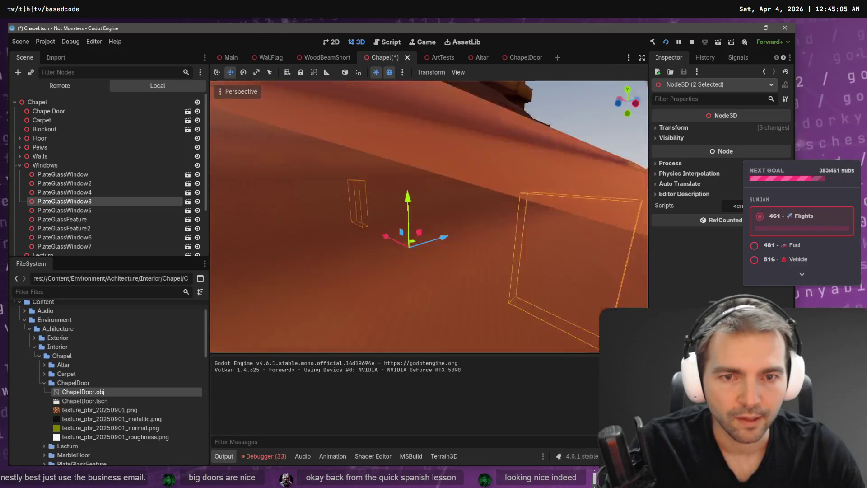
Shift both windows -0.328 along Z, then select Pew12 and Pew6.
drag(450, 239, 442, 238)
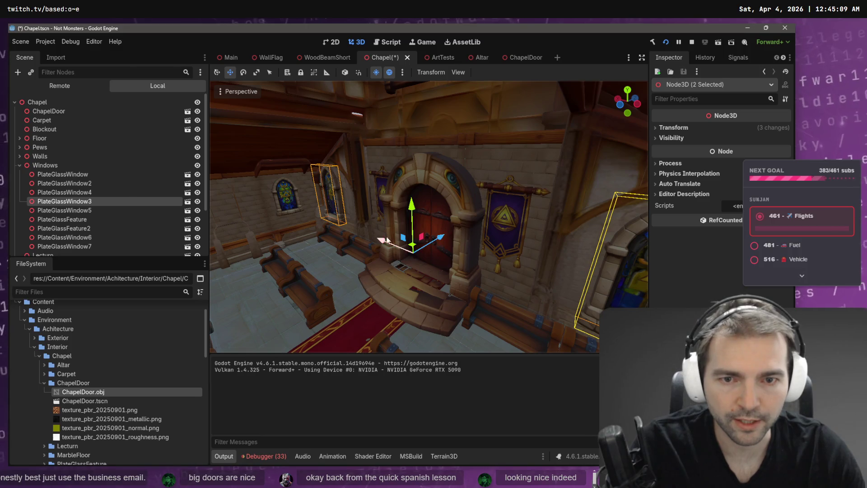
click(339, 239)
shift+click(378, 262)
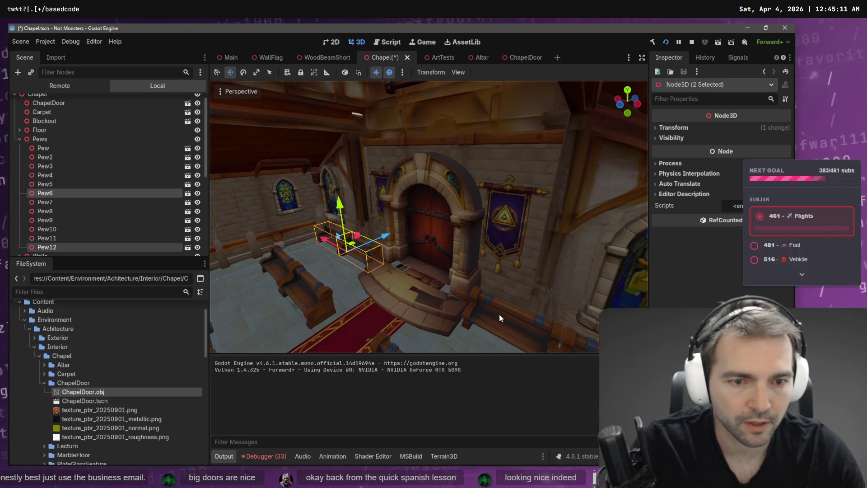
Add Pew3 and Pew9, move all four entrance pews about -0.27 along Z, and save.
shift+click(499, 312)
shift+click(471, 307)
key(s)
key(w)
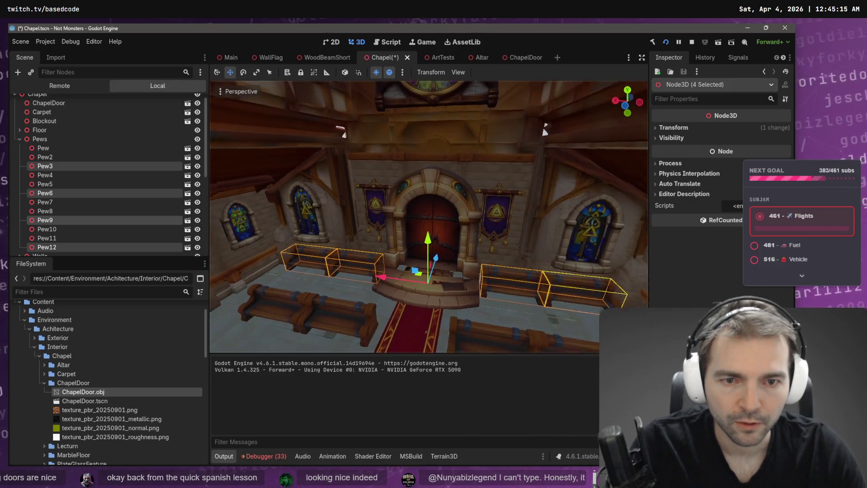
drag(456, 270, 440, 271)
key(s)
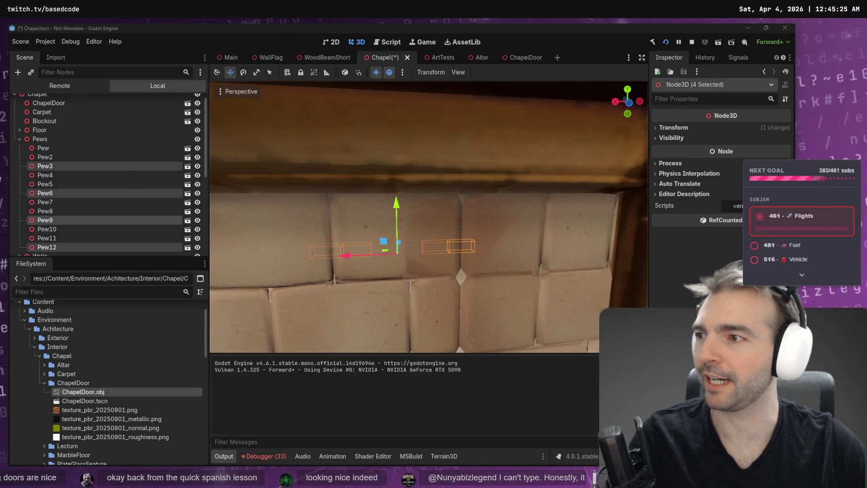
scroll(262, 162, down, 10)
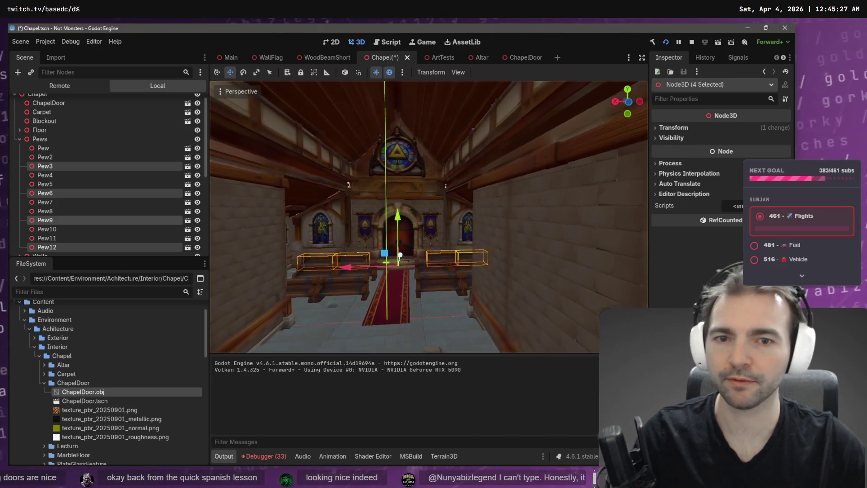
key(ctrl+s)
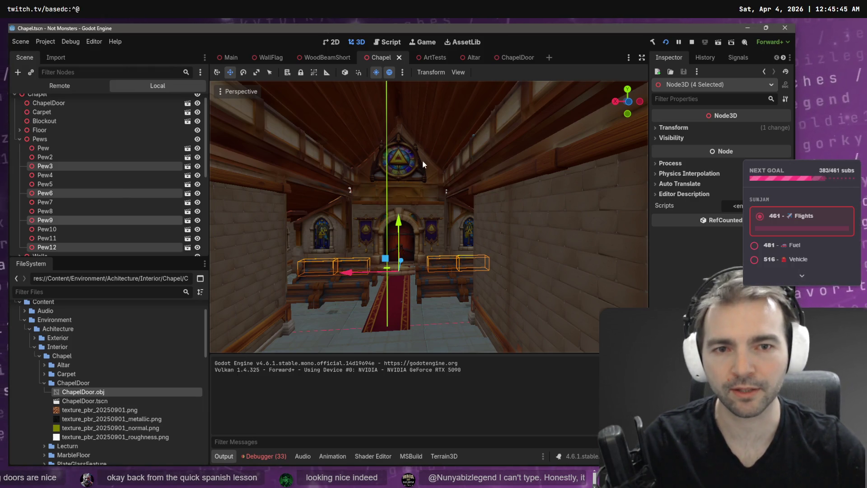
click(432, 168)
Fly the view out past the chapel's corner and back inside facing the arched door.
scroll(432, 169, up, 3)
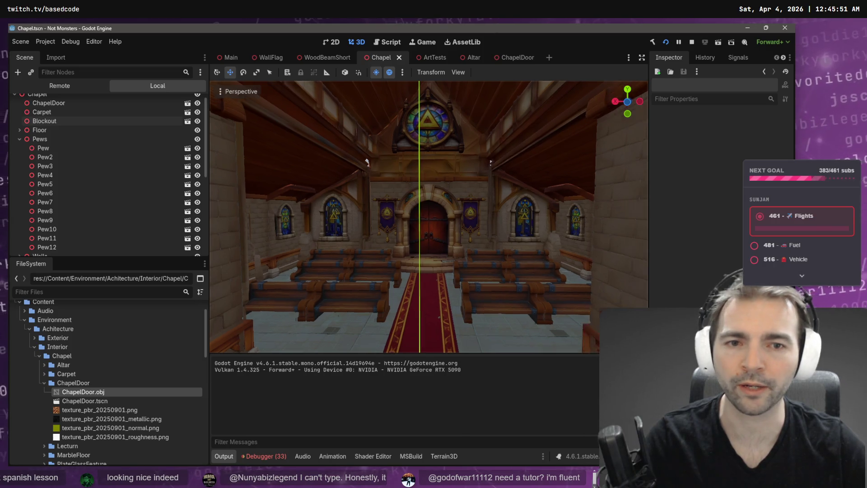
scroll(432, 169, down, 5)
scroll(429, 217, up, 5)
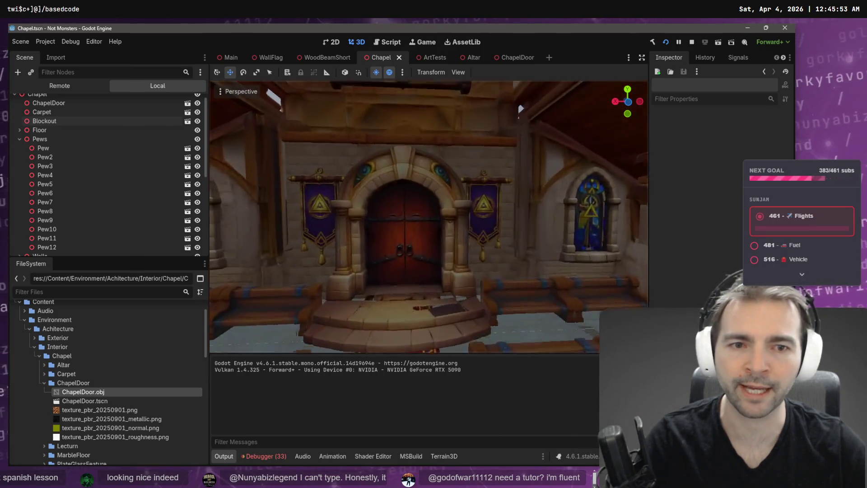
key(s)
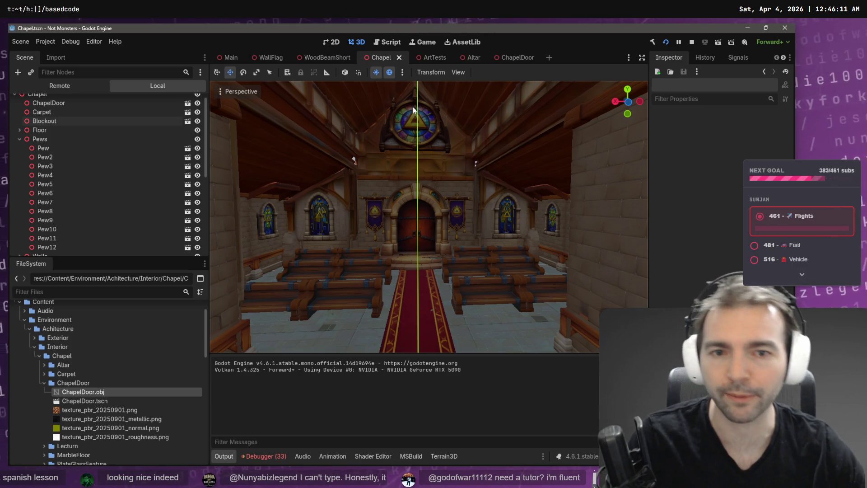
right_click(416, 149)
key(s)
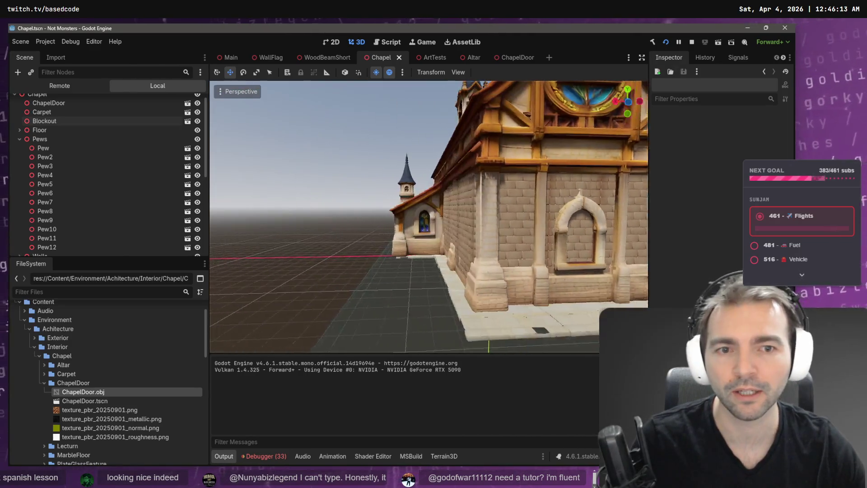
key(w)
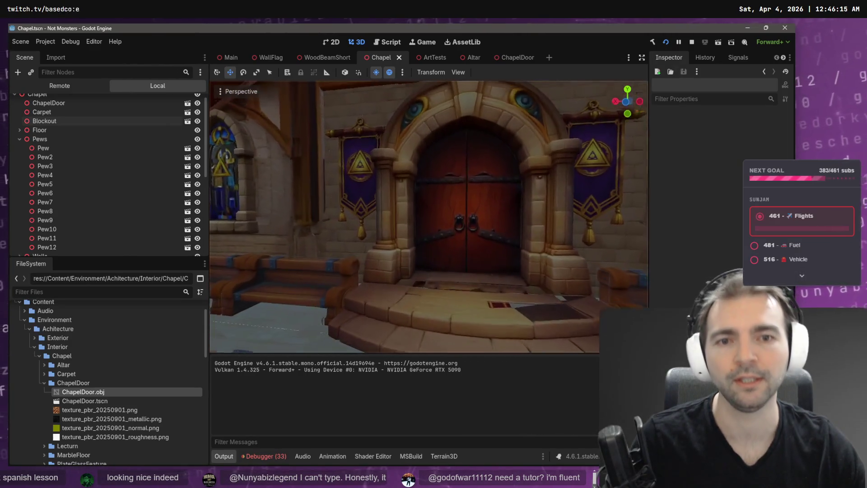
Look over the pews, stained-glass windows and altar aisle, then switch to the browser.
right_click(410, 153)
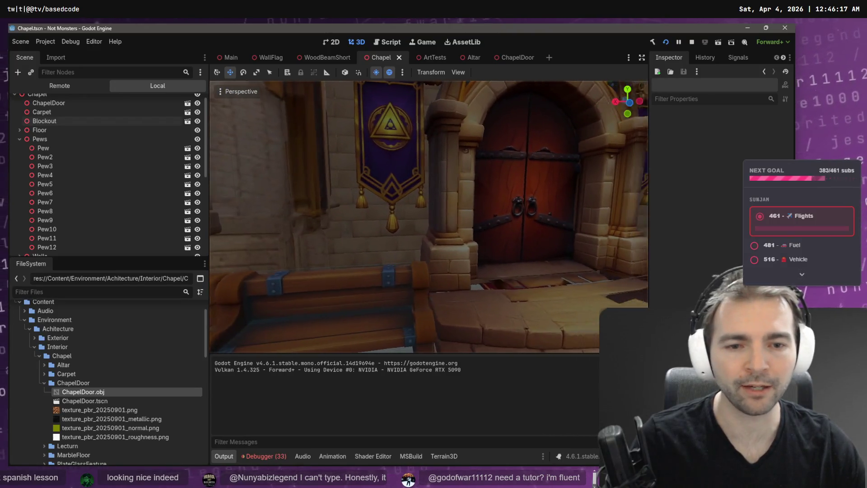
right_click(410, 153)
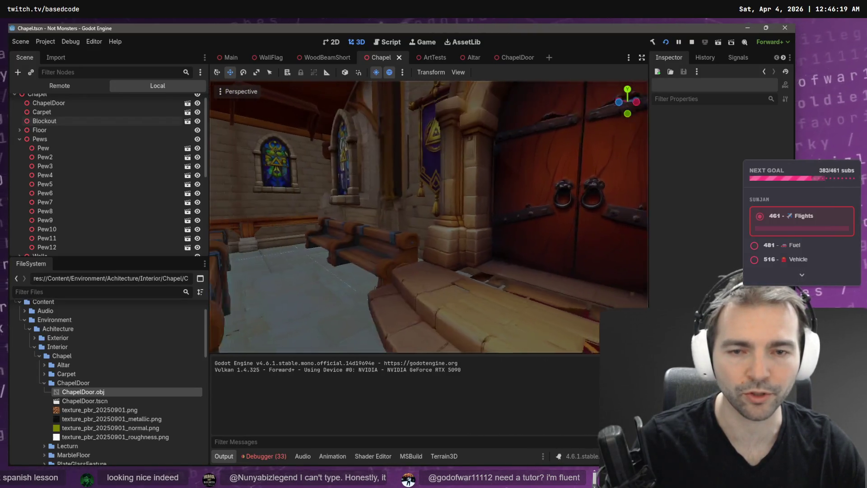
right_click(410, 153)
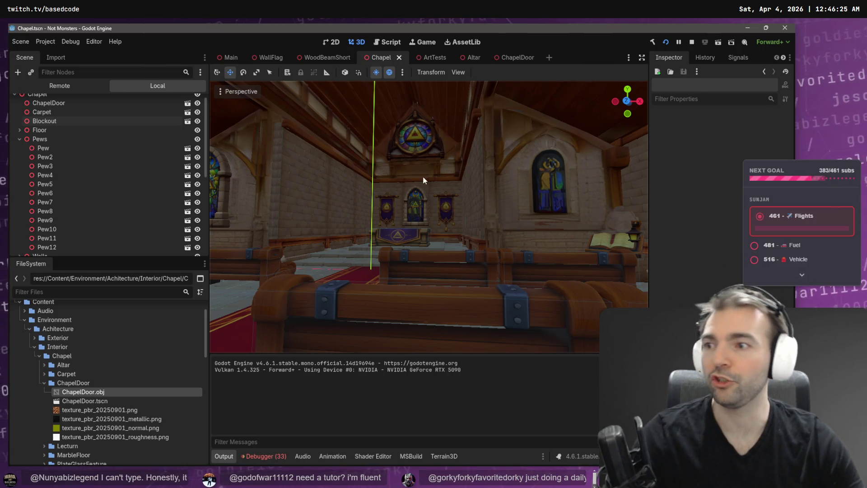
right_click(433, 165)
key(w)
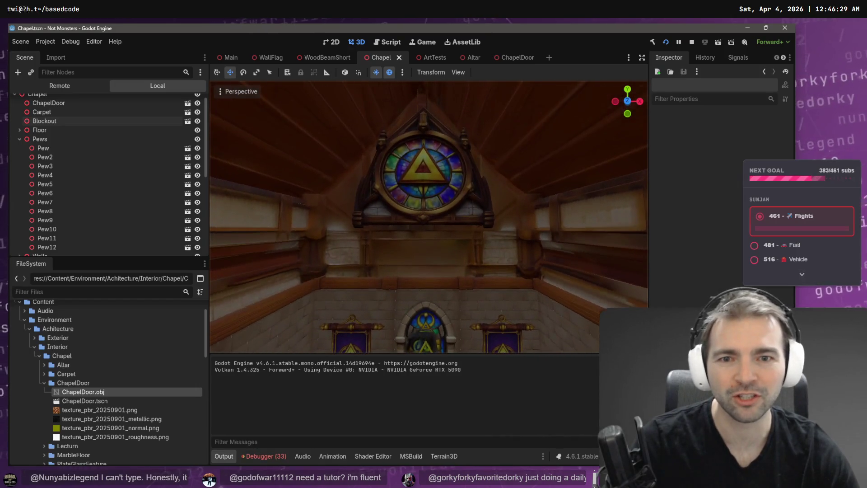
key(s)
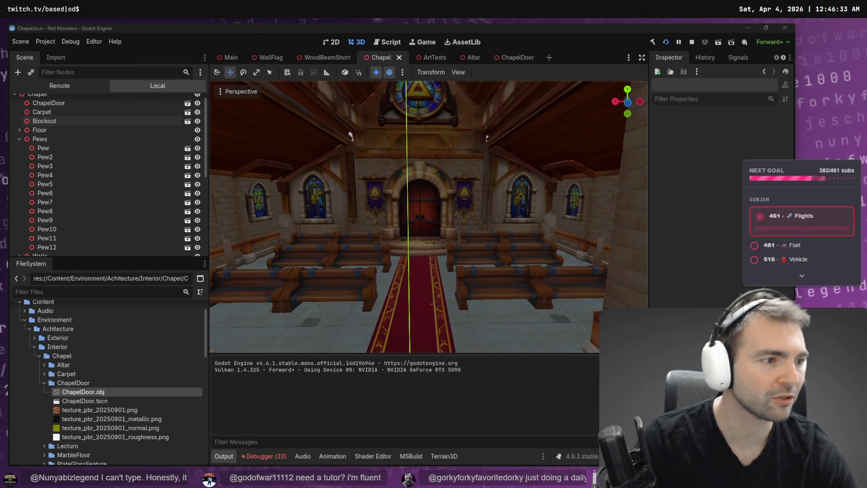
key(alt+Tab)
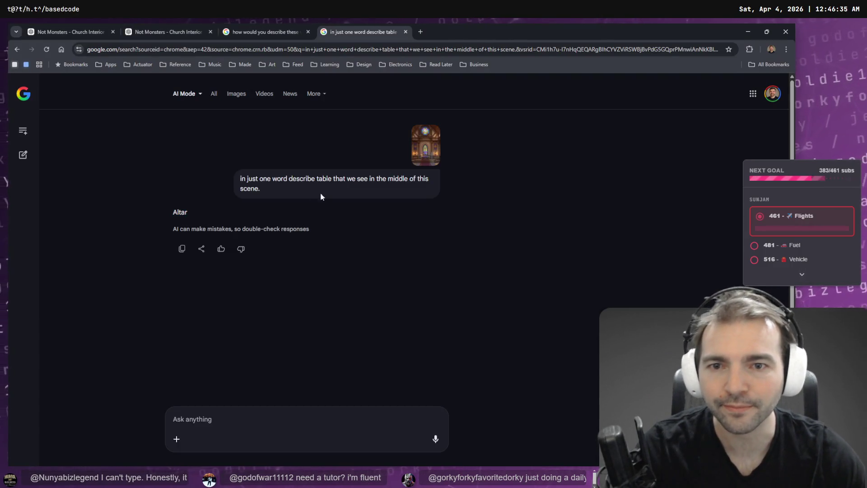
Review the 'Clerestory panes' answer in the window-description conversation, then switch to the ChatGPT chat.
click(259, 33)
scroll(314, 181, up, 2)
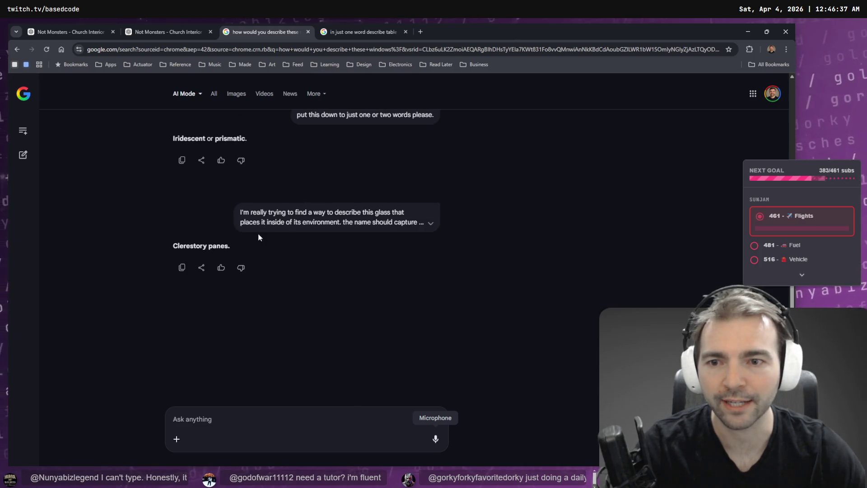
drag(232, 245, 196, 248)
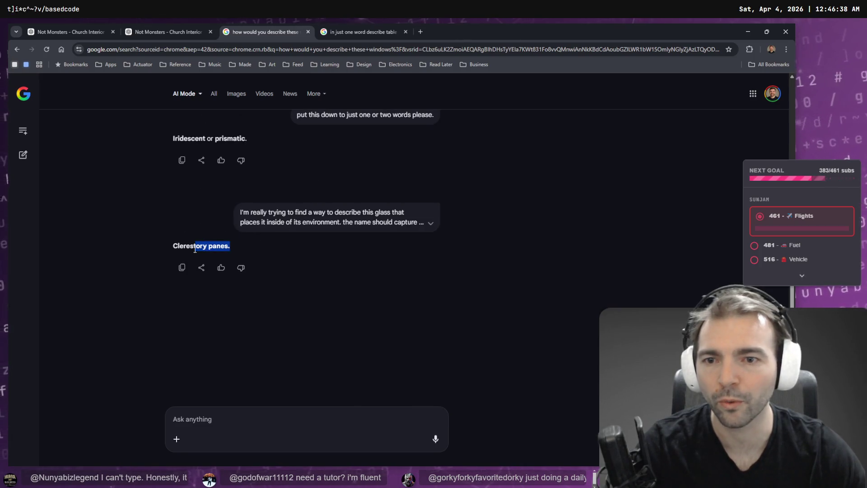
click(264, 250)
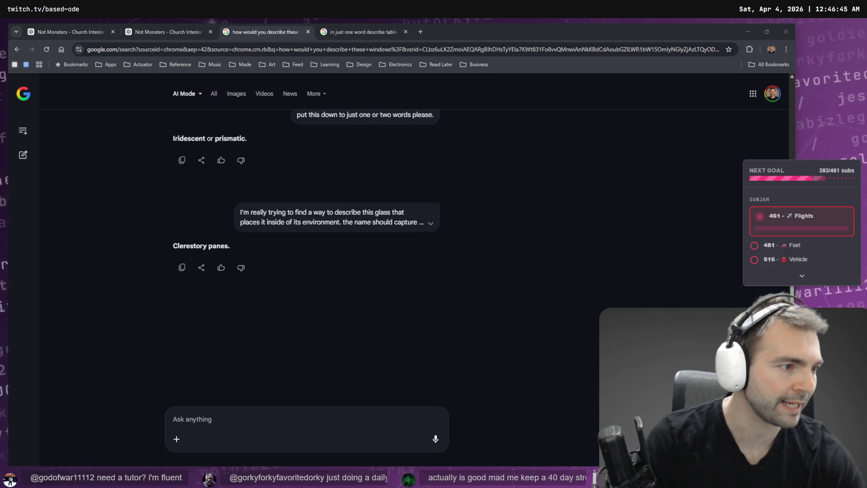
click(144, 29)
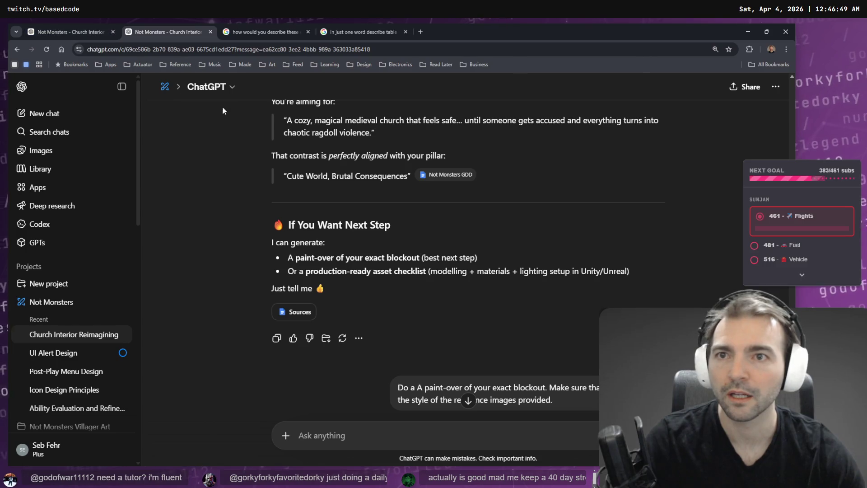
Under the wooden candle chandelier image, dictate and send 'Remove the candles.'.
scroll(455, 198, down, 10)
scroll(603, 298, up, 5)
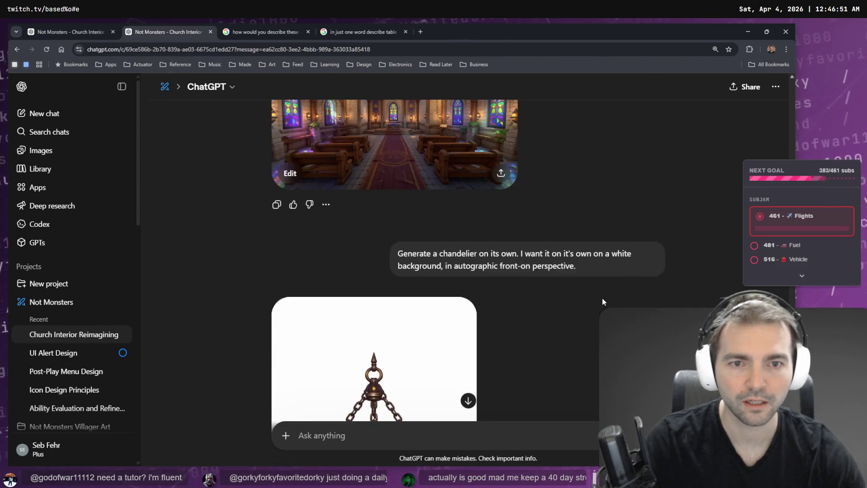
scroll(602, 298, down, 5)
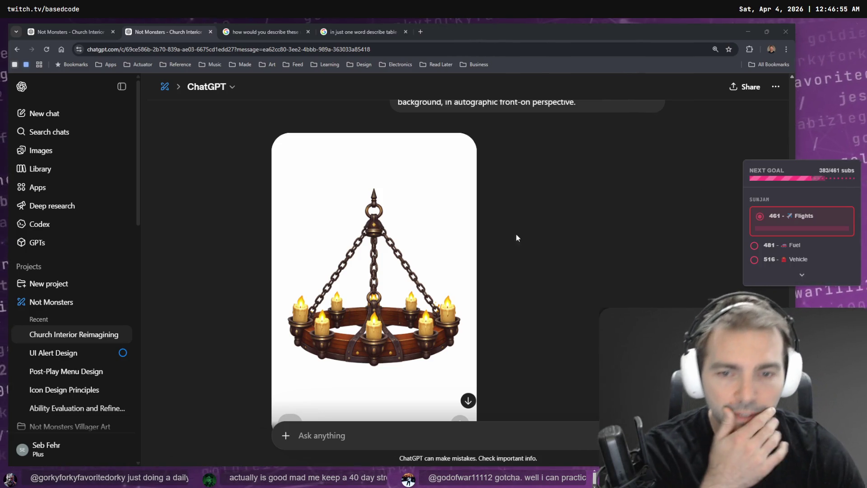
scroll(532, 232, down, 2)
click(435, 443)
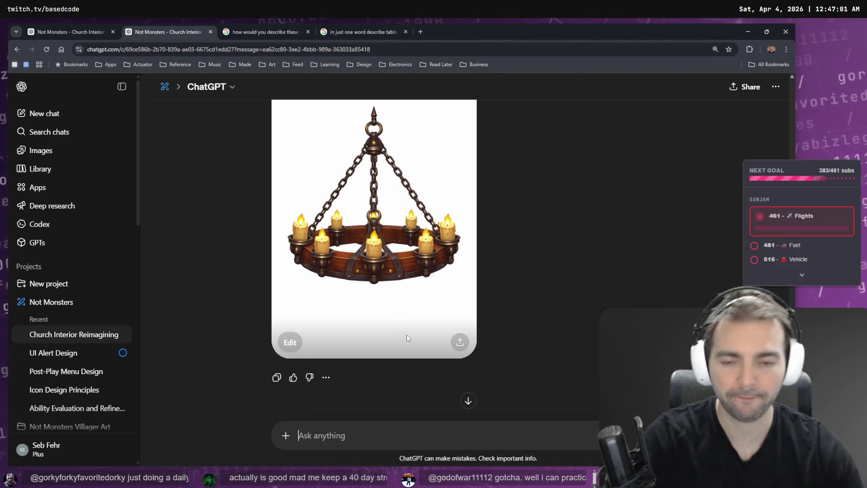
key(super+h)
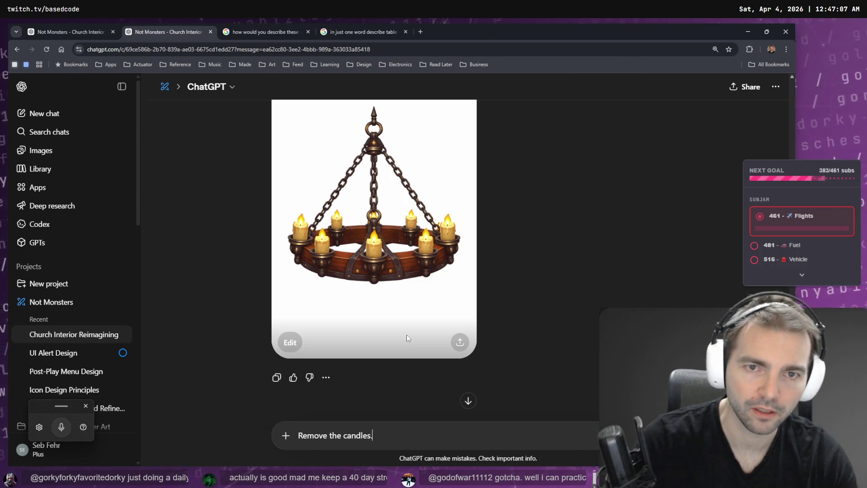
key(Return)
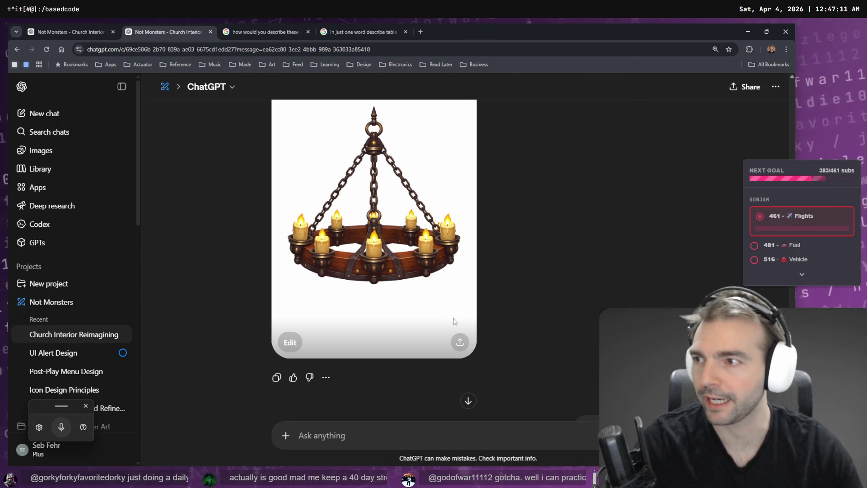
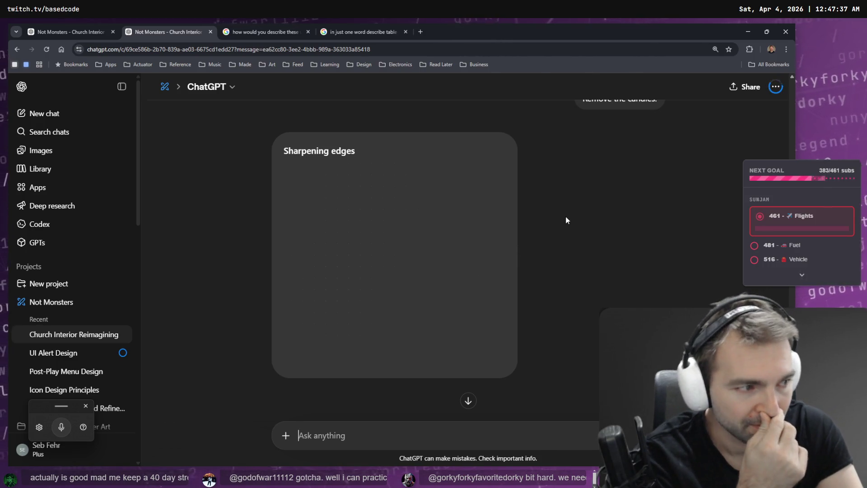
Switch from ChatGPT to the Godot Chapel scene and fly the camera over the pews toward the door.
key(alt+Tab)
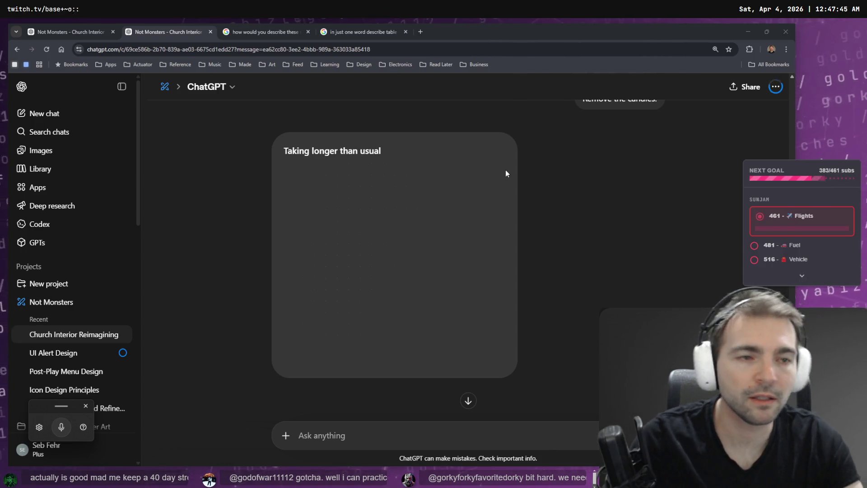
key(alt+Tab)
drag(596, 131, 181, 136)
scroll(429, 203, up, 5)
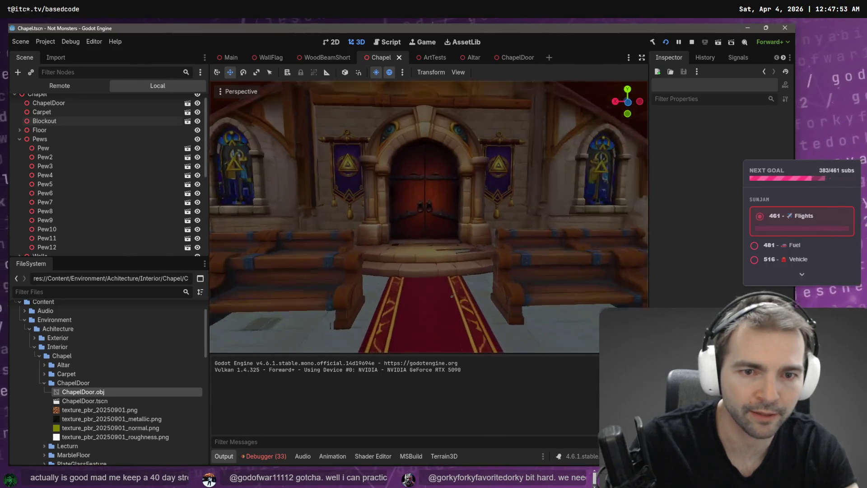
Open the ChapelDoor scene and add a StaticBody3D child to its root node.
click(506, 59)
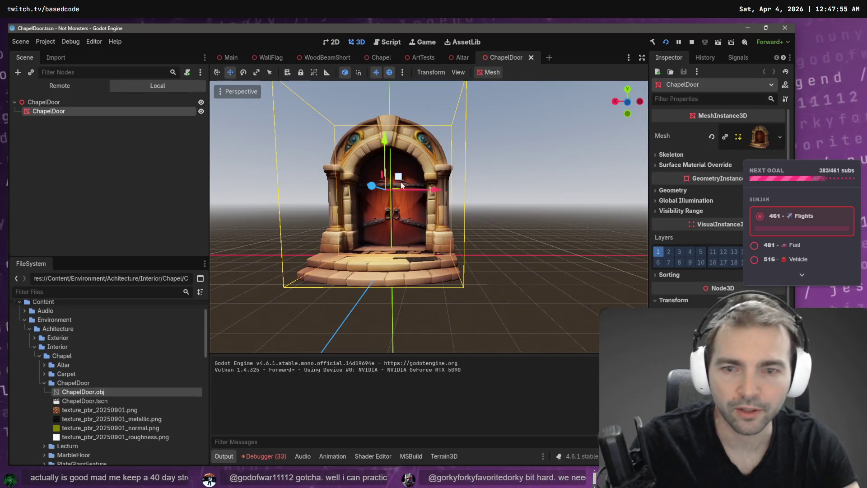
click(52, 103)
right_click(52, 104)
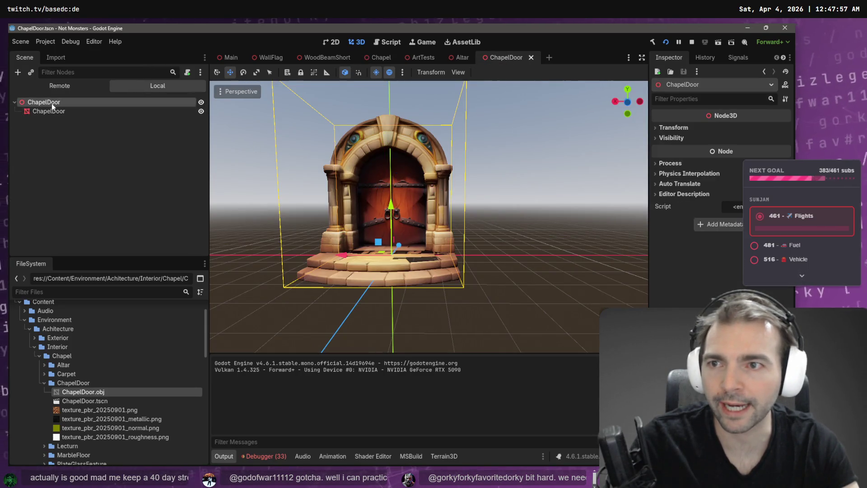
click(82, 111)
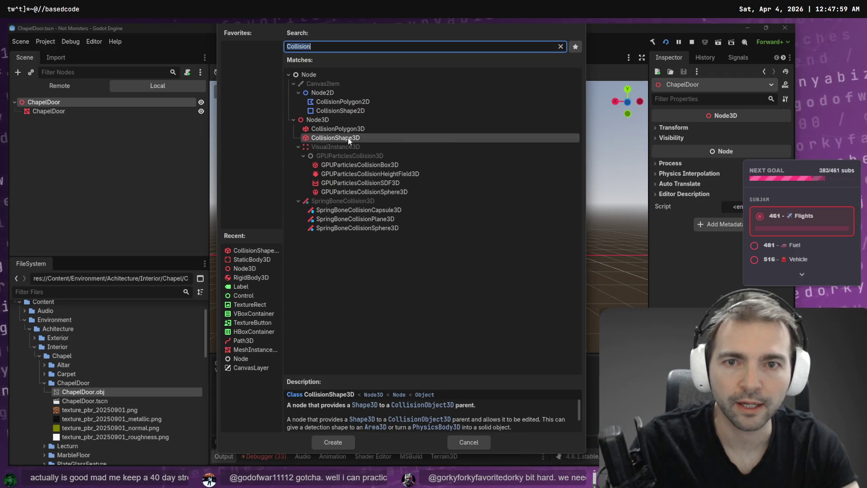
text(State)
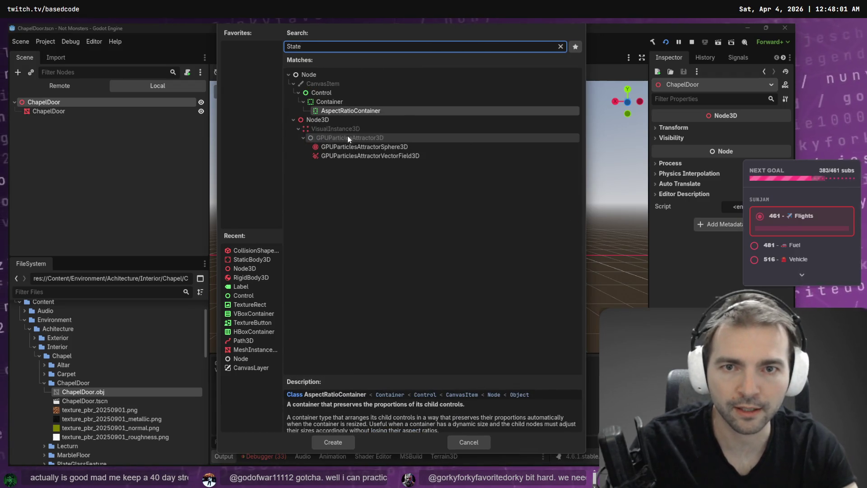
key(BackSpace)
key(BackSpace)
text(tic)
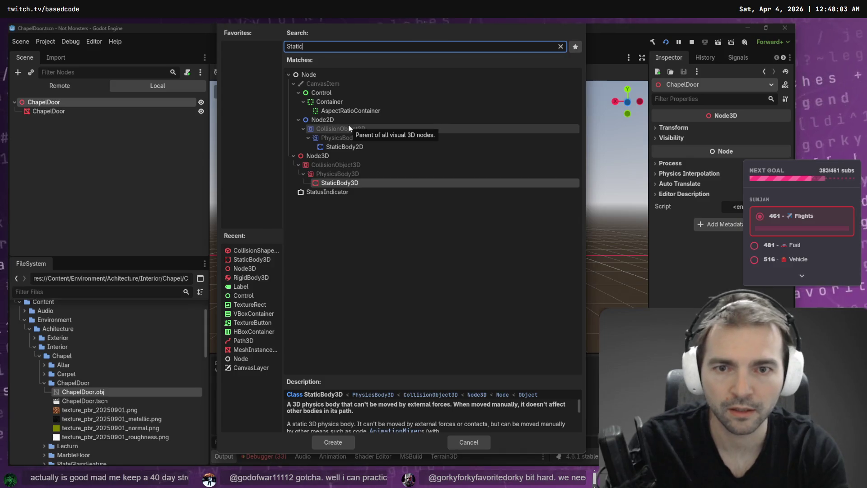
key(Return)
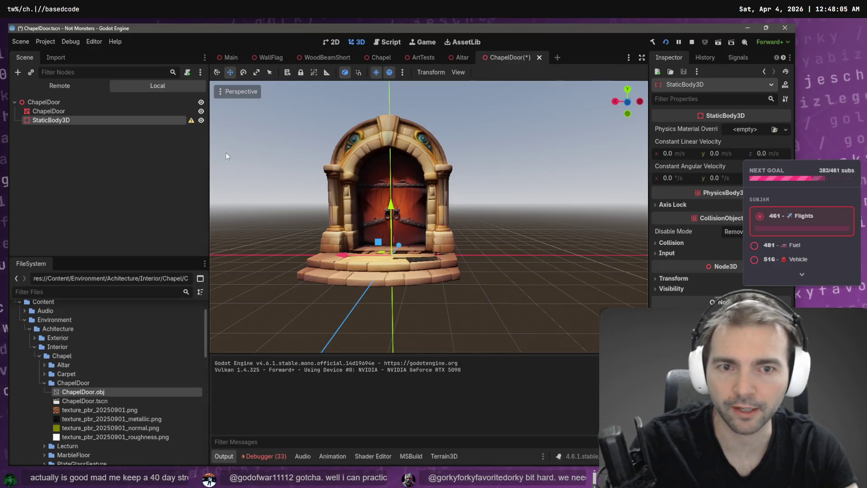
Add a CollisionShape3D as a child of the StaticBody3D.
right_click(72, 121)
click(127, 133)
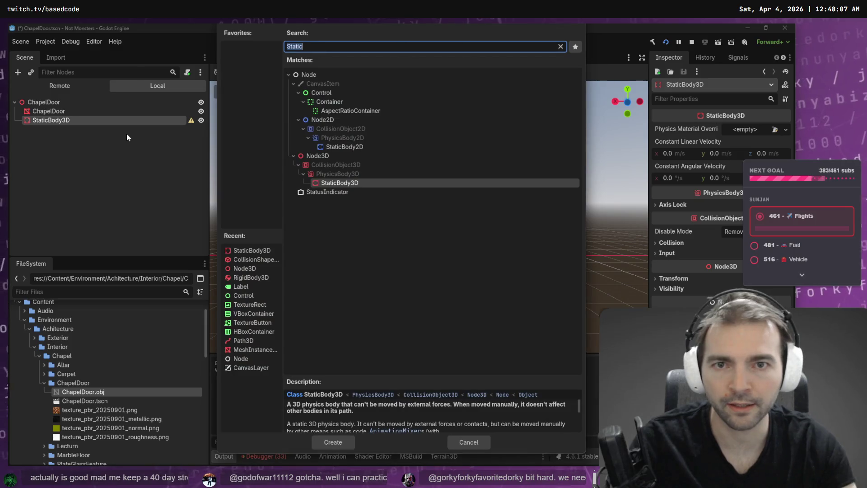
text(Collison)
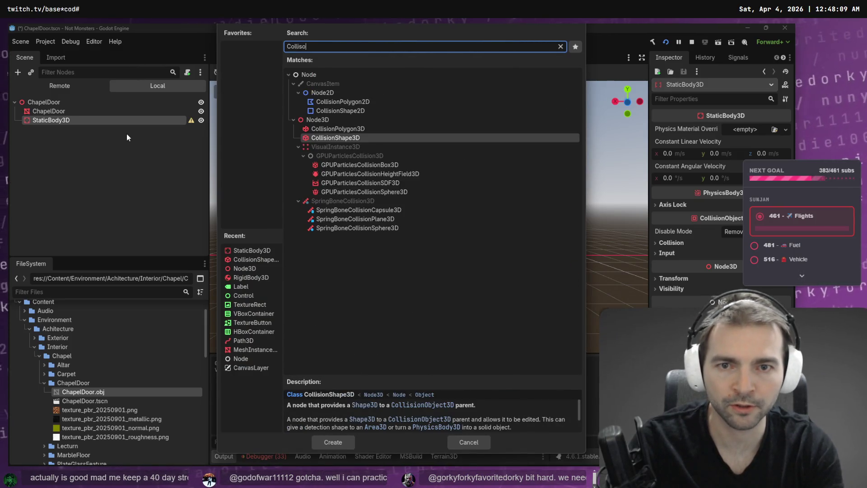
key(Return)
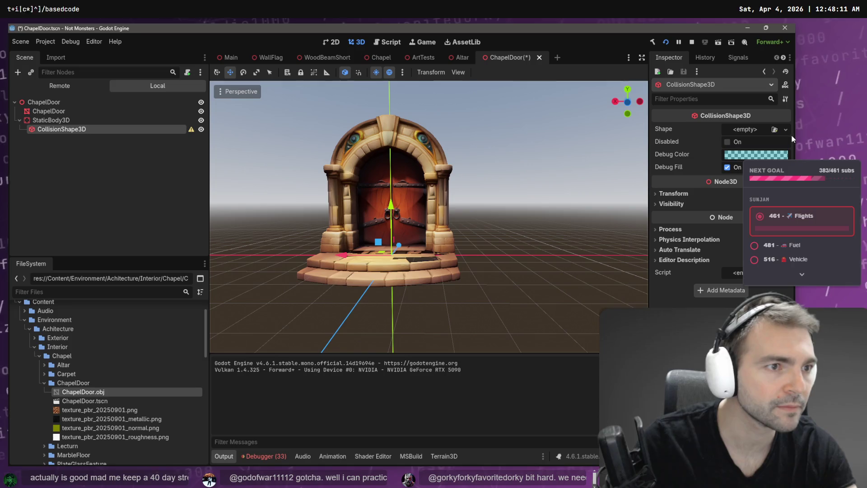
Give the collision shape a BoxShape3D after briefly trying a cylinder shape.
click(786, 130)
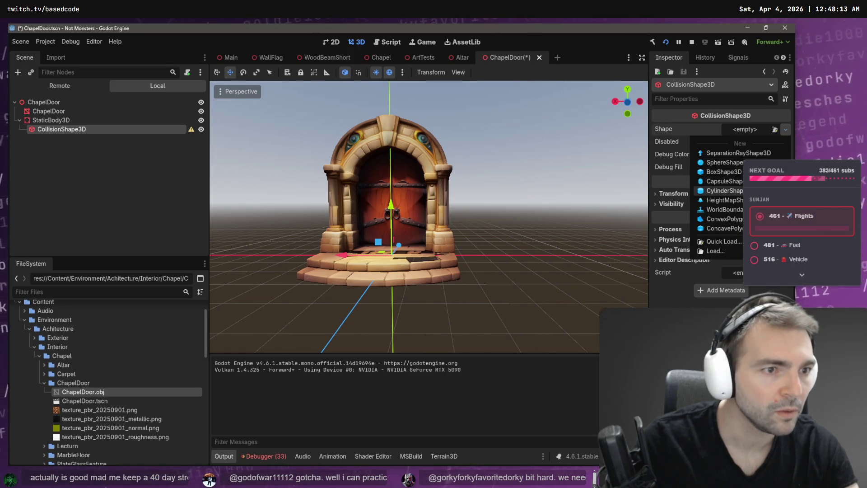
click(703, 191)
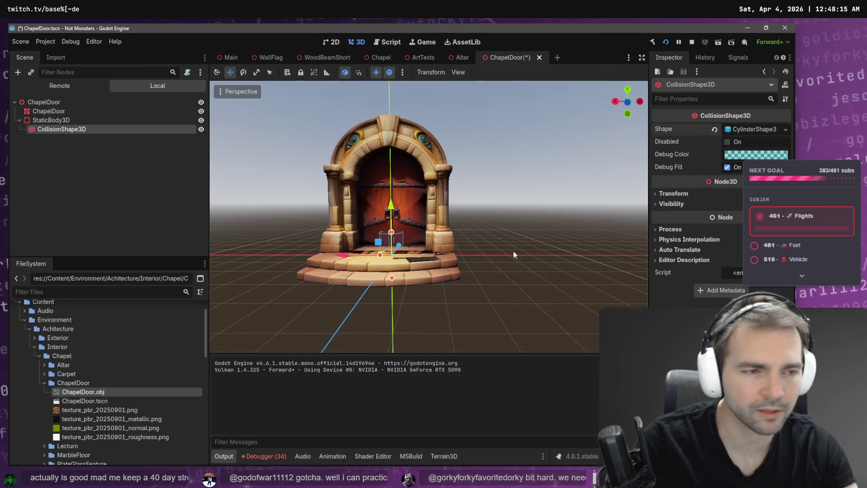
click(786, 129)
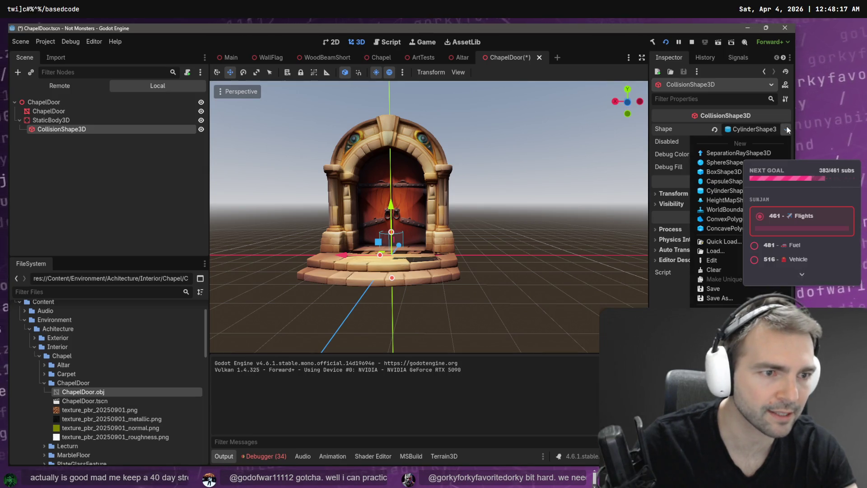
click(724, 172)
Resize the box to about 5.19 × 1.0 × 2.56 to cover the door's stone steps.
mouse_move(532, 201)
mouse_down()
mouse_move(479, 235)
mouse_move(428, 238)
mouse_move(486, 240)
mouse_move(484, 330)
mouse_up()
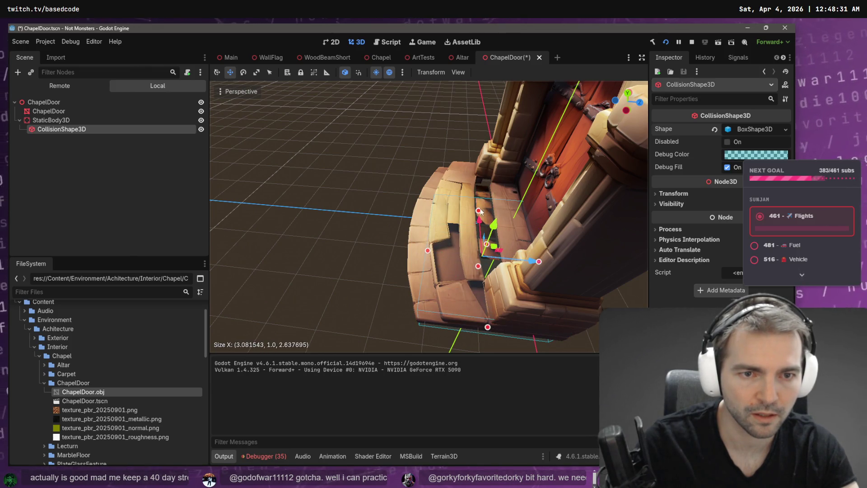
mouse_move(478, 216)
mouse_down()
mouse_move(477, 175)
mouse_move(312, 179)
mouse_up()
drag(472, 225, 473, 227)
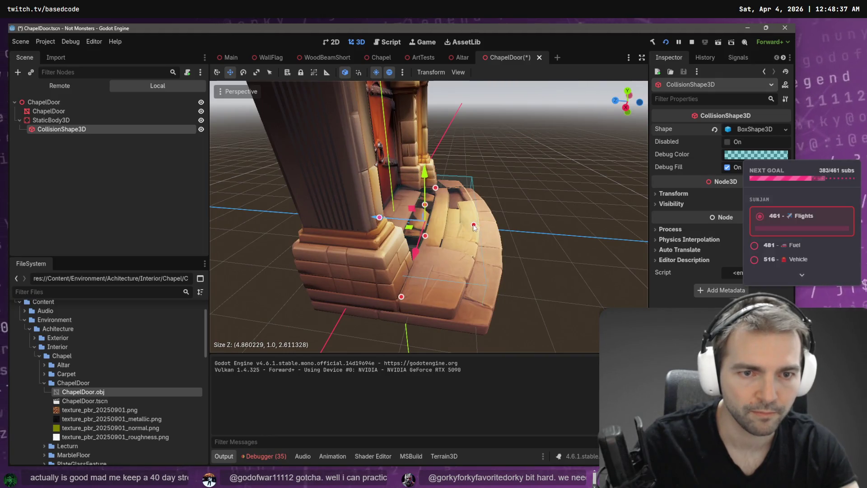
mouse_move(399, 296)
mouse_down()
mouse_move(393, 316)
mouse_move(192, 178)
mouse_up()
Add a second CollisionShape3D under StaticBody3D and give it a SeparationRayShape3D.
right_click(53, 119)
click(77, 121)
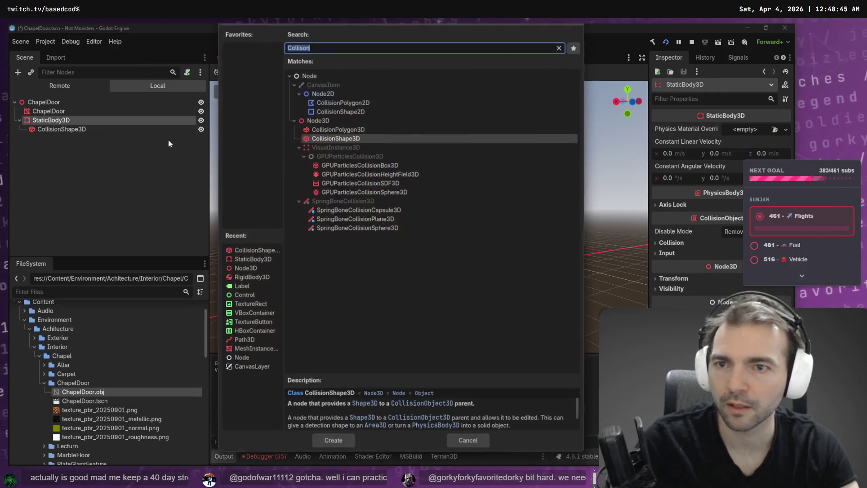
double_click(337, 140)
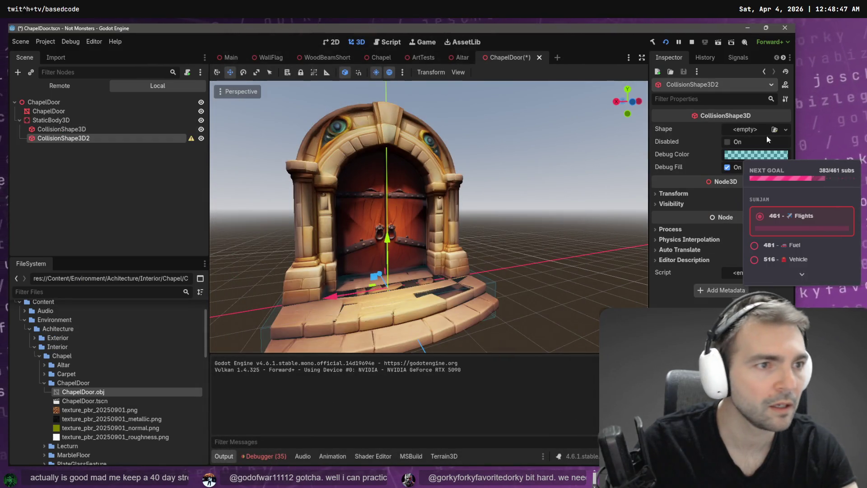
click(786, 130)
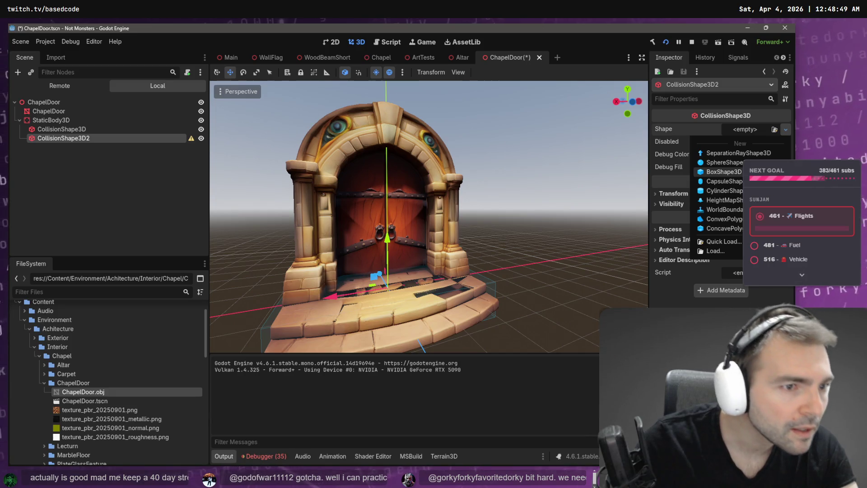
click(724, 172)
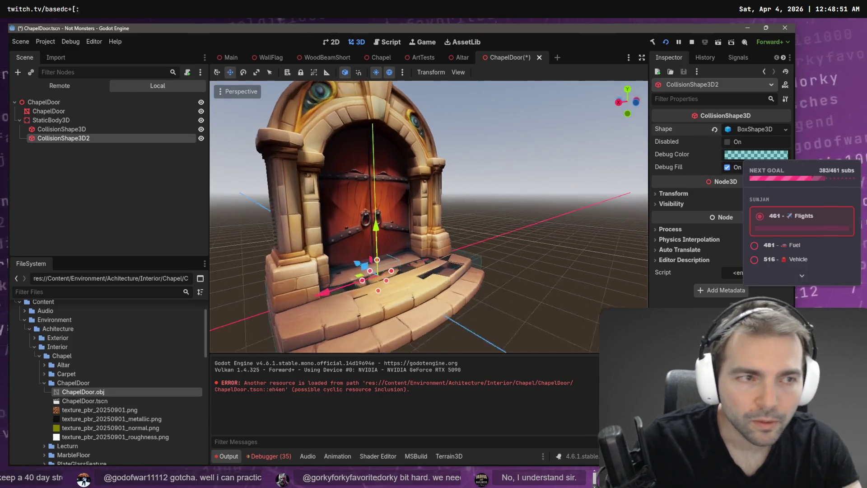
click(785, 130)
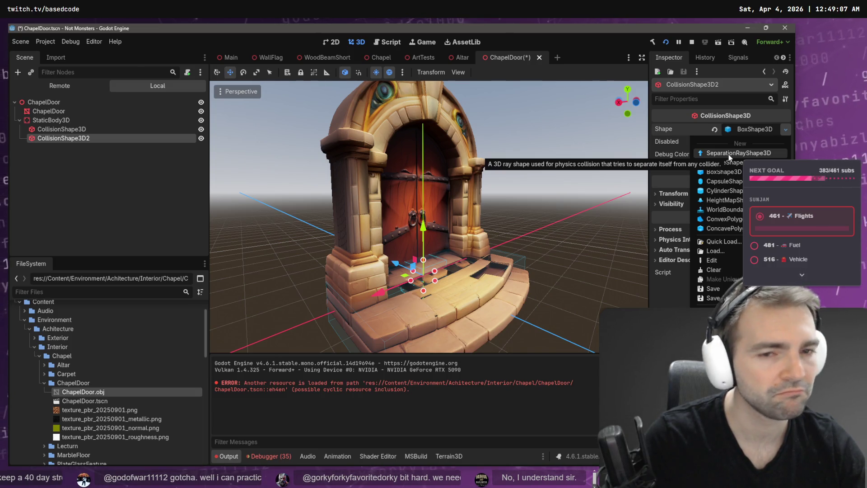
click(728, 154)
Position the ray shape near the door base, moving it out along Z and up along Y.
key(w)
key(w)
key(w)
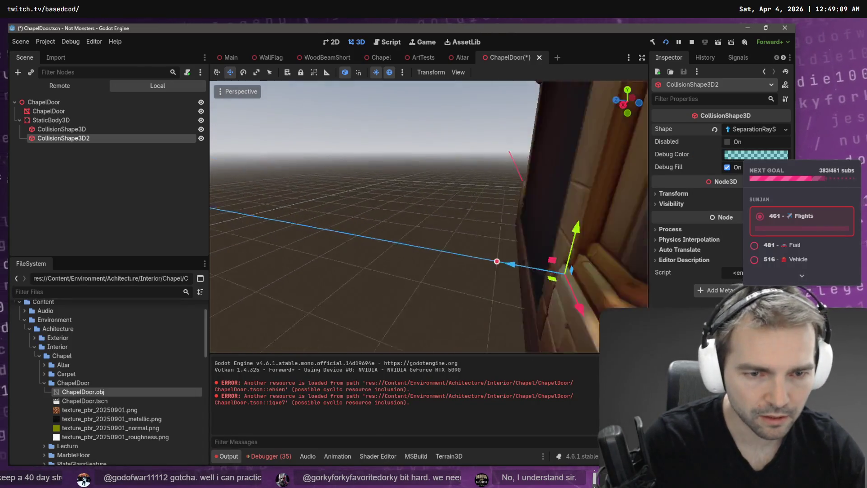
key(s)
key(s)
key(s)
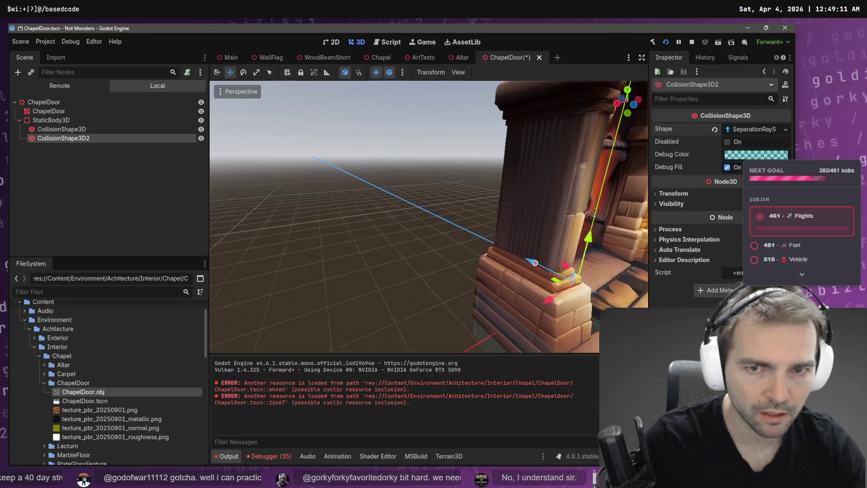
mouse_move(431, 231)
mouse_down()
mouse_move(505, 249)
mouse_move(582, 250)
mouse_up()
mouse_move(627, 226)
mouse_down()
mouse_move(626, 170)
mouse_move(608, 221)
mouse_up()
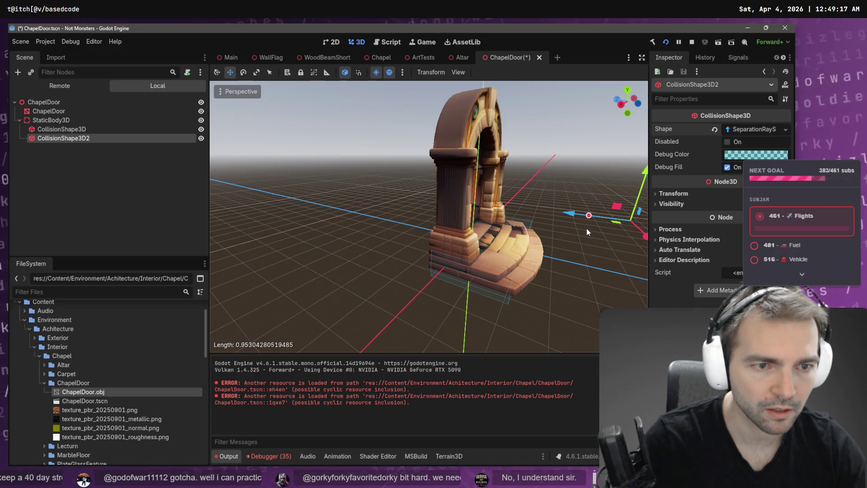
mouse_move(506, 231)
mouse_down()
mouse_move(563, 213)
mouse_move(459, 232)
mouse_up()
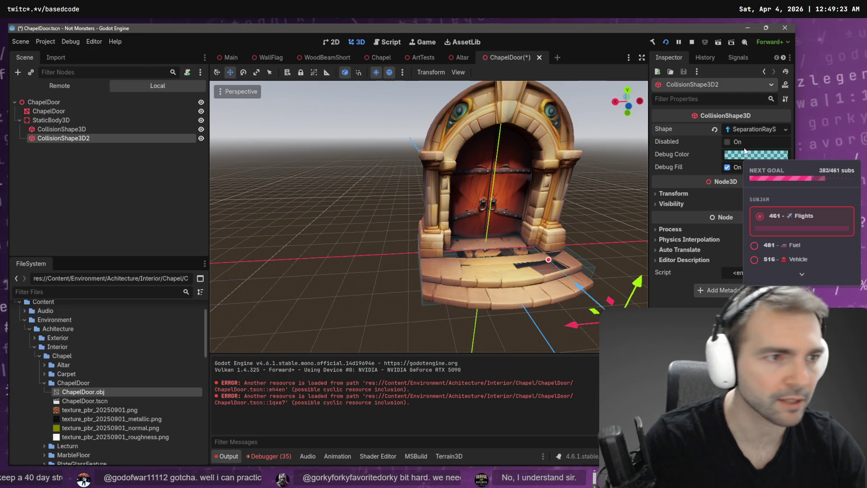
Switch CollisionShape3D2 back to a BoxShape3D, move it to the door and make it thin.
click(786, 130)
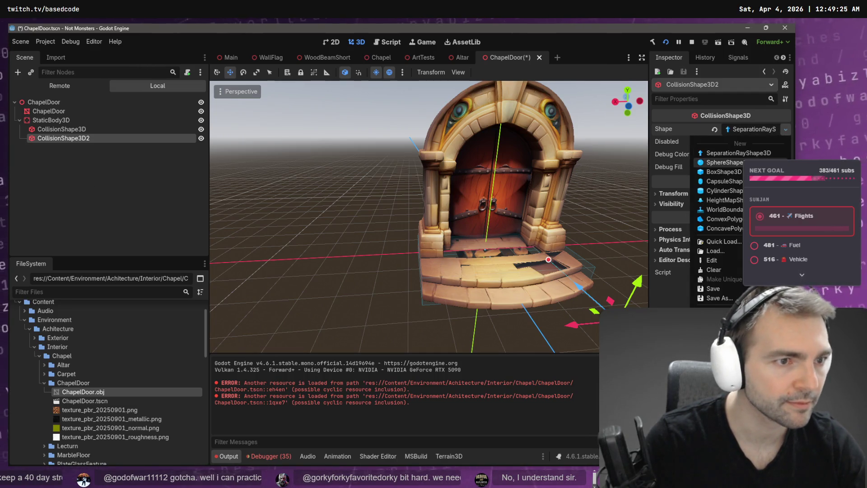
click(723, 171)
key(f)
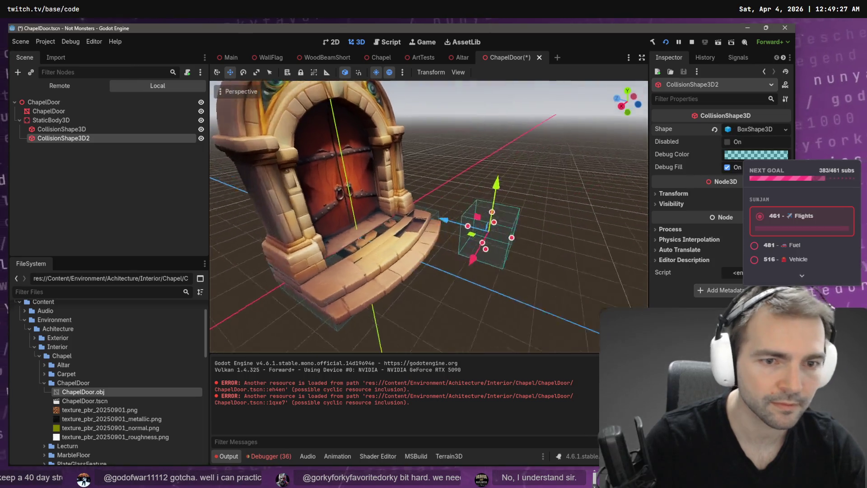
drag(434, 221, 264, 251)
drag(334, 228, 325, 228)
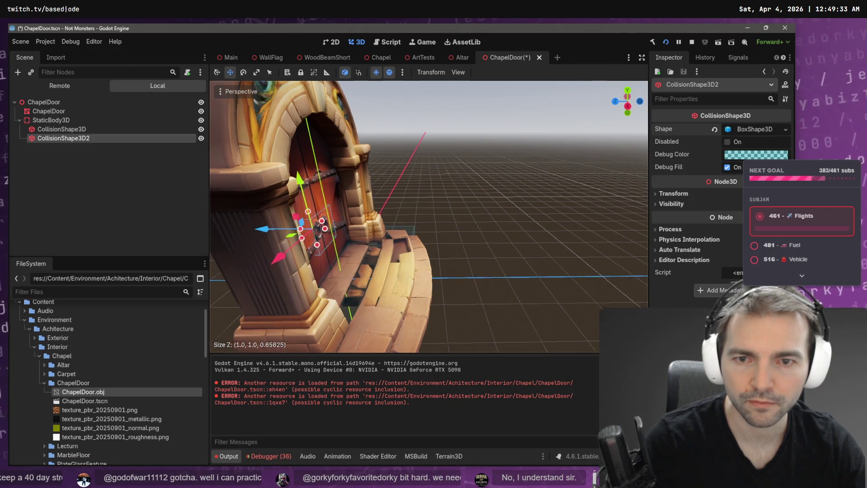
key(f)
mouse_move(387, 251)
mouse_down()
mouse_move(434, 228)
mouse_move(436, 135)
mouse_move(457, 88)
mouse_up()
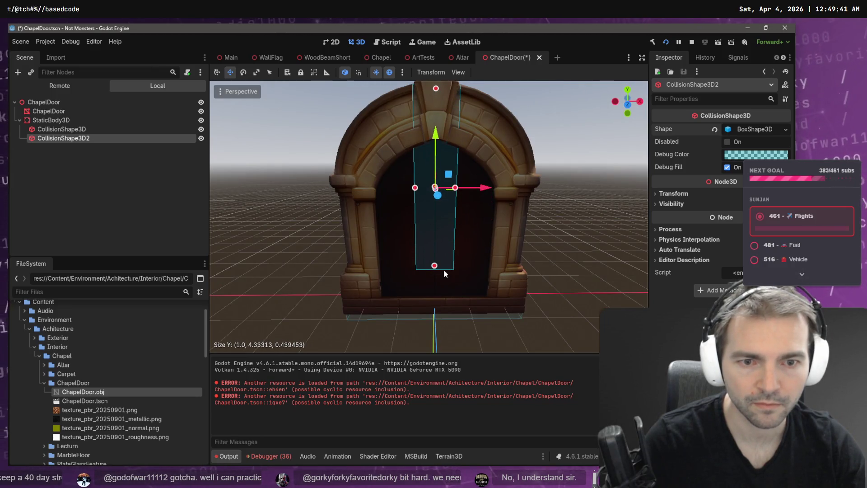
Stretch the box down to the base and widen it across both pillars, about 4.64 × 5.94.
drag(434, 268, 443, 309)
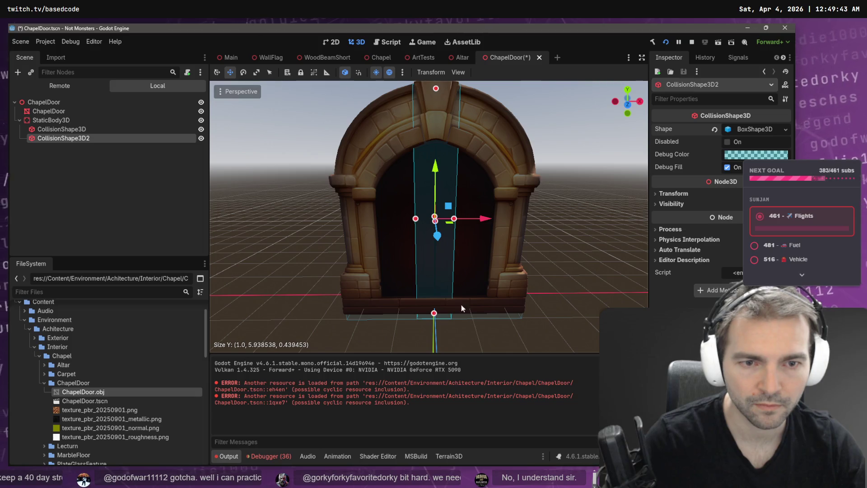
drag(454, 220, 522, 219)
drag(416, 220, 339, 229)
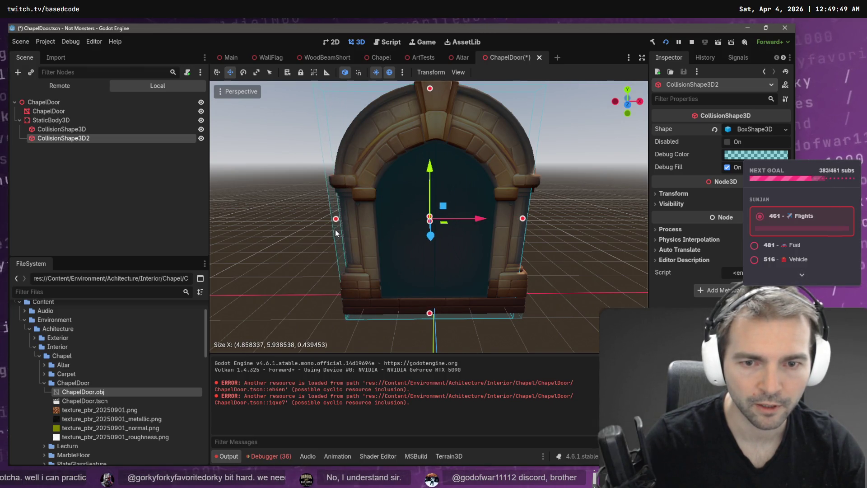
key(w)
key(s)
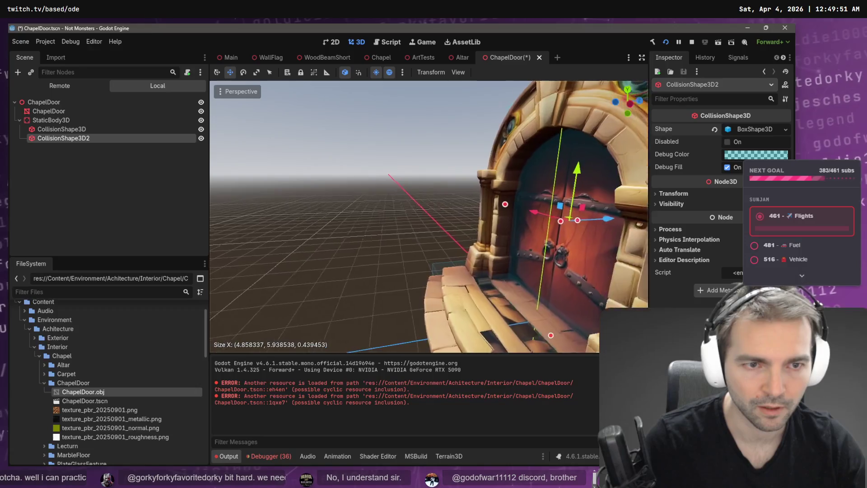
key(w)
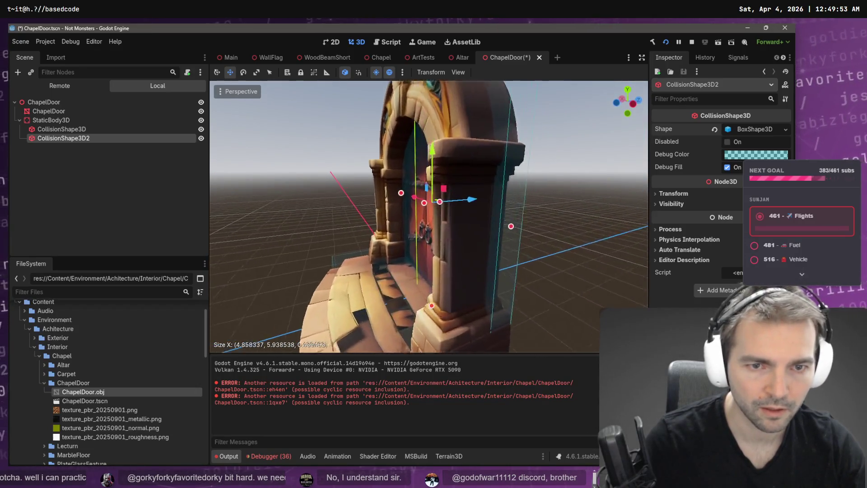
Fine-tune the box depth to about 0.33 and trim its width, checking the fit from several angles.
drag(421, 195, 426, 196)
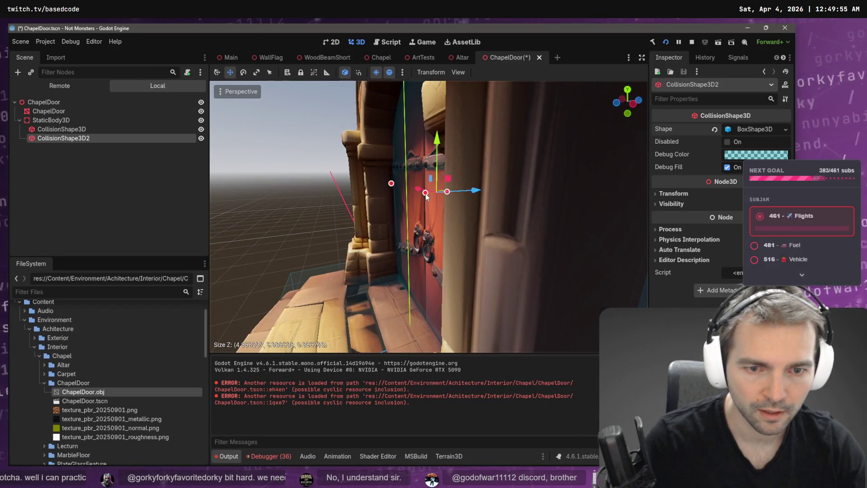
key(s)
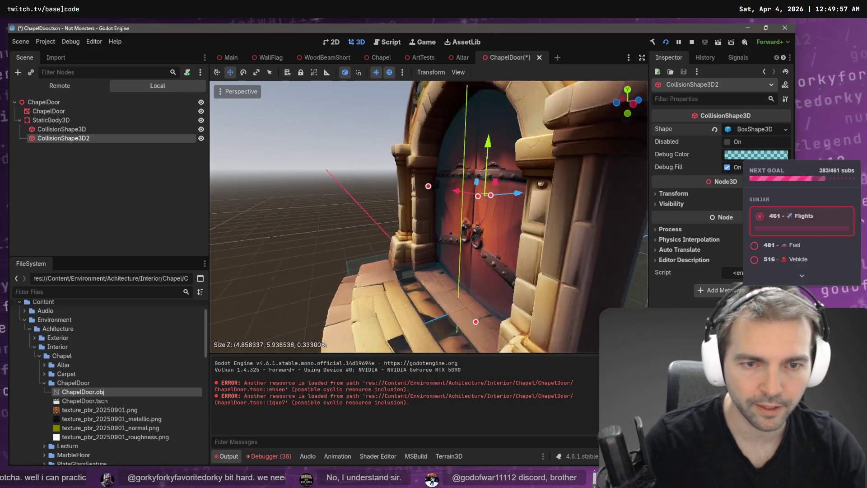
key(d)
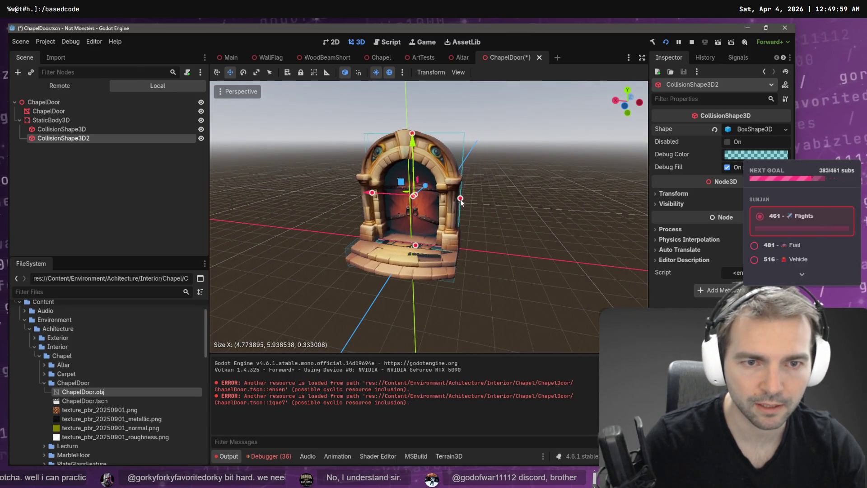
drag(458, 203, 457, 202)
key(w)
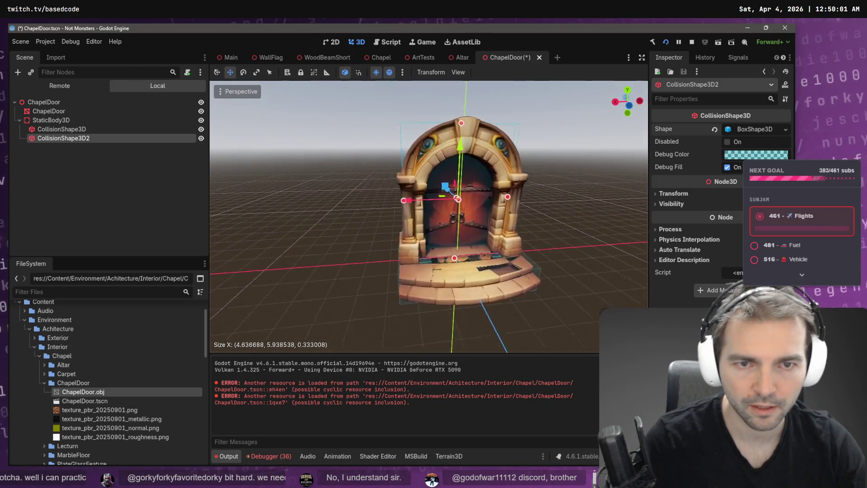
key(w)
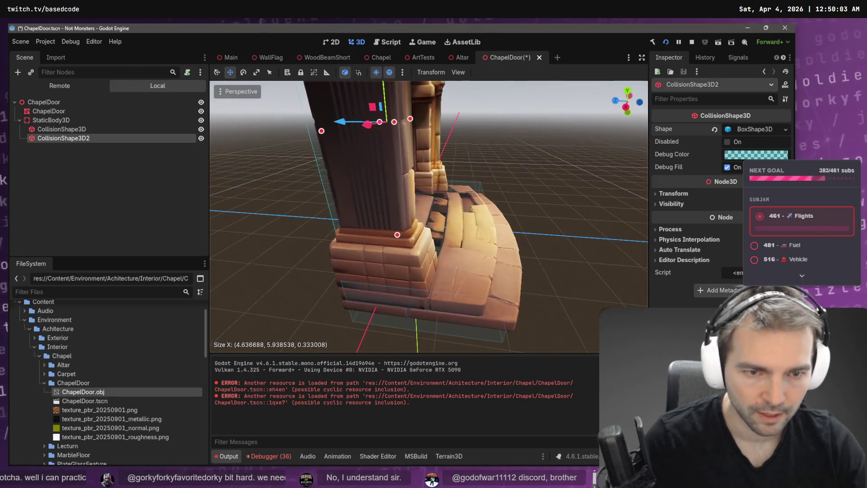
click(475, 302)
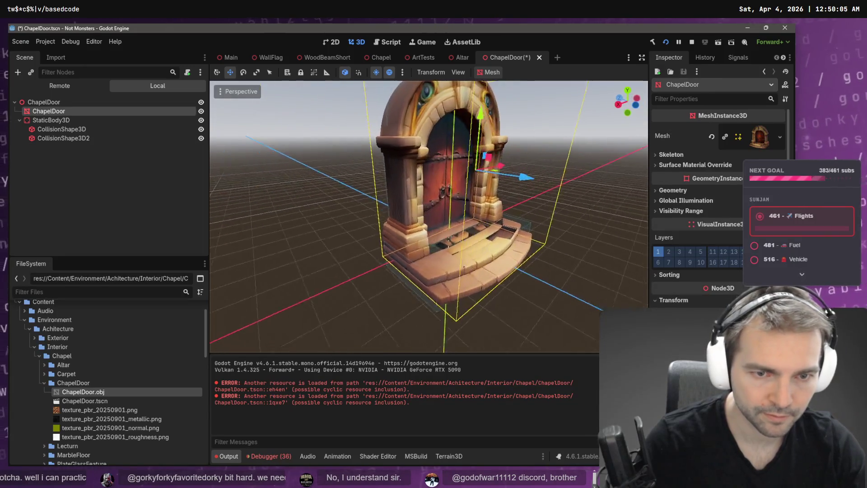
Select the first CollisionShape3D and flatten its box to about 5.19 × 0.52 × 2.18 over the steps.
key(w)
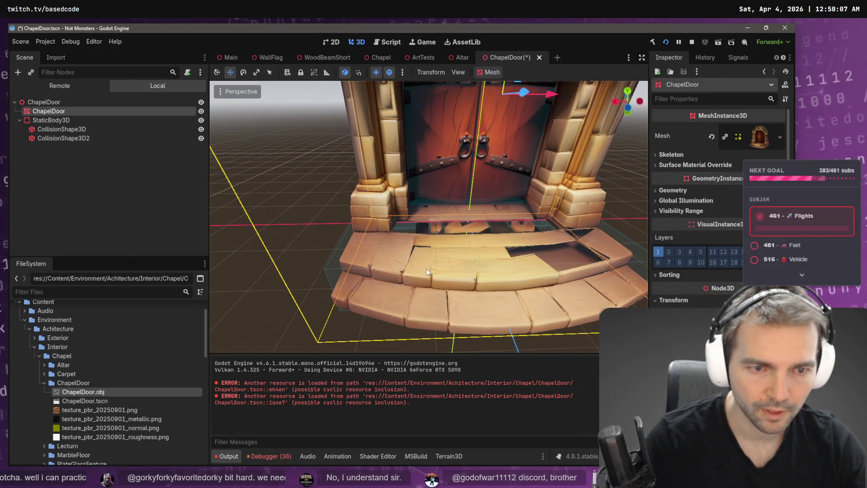
click(324, 269)
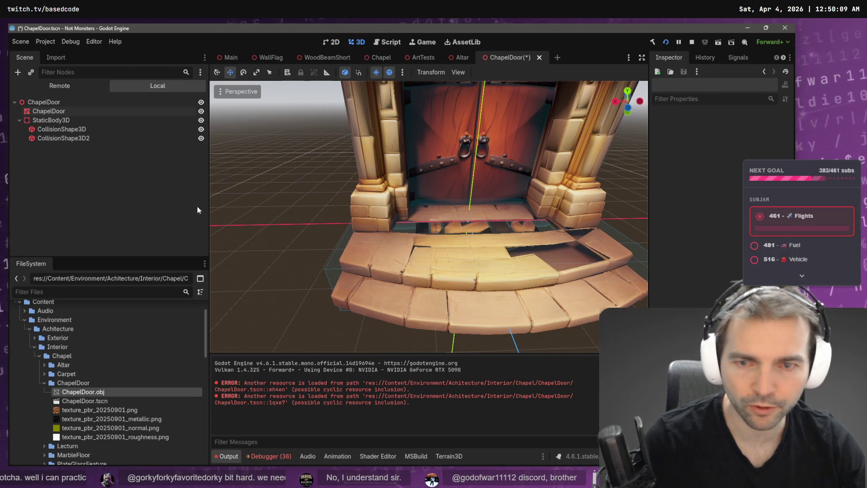
click(83, 129)
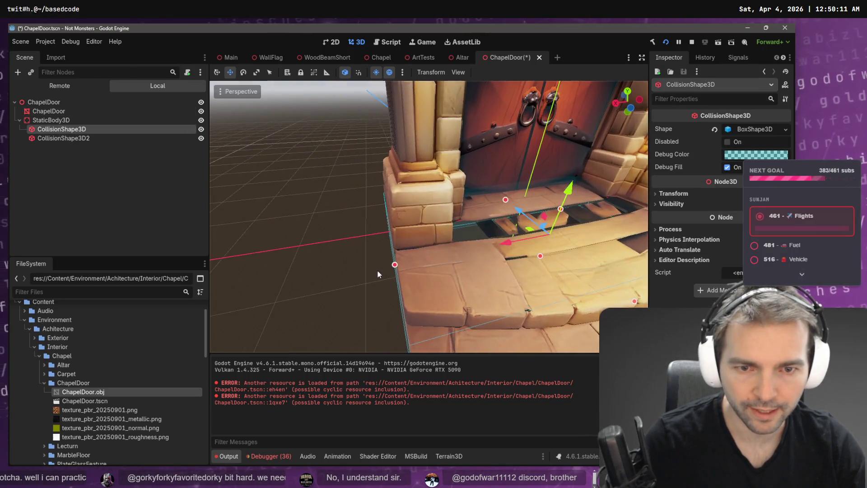
drag(362, 258, 398, 257)
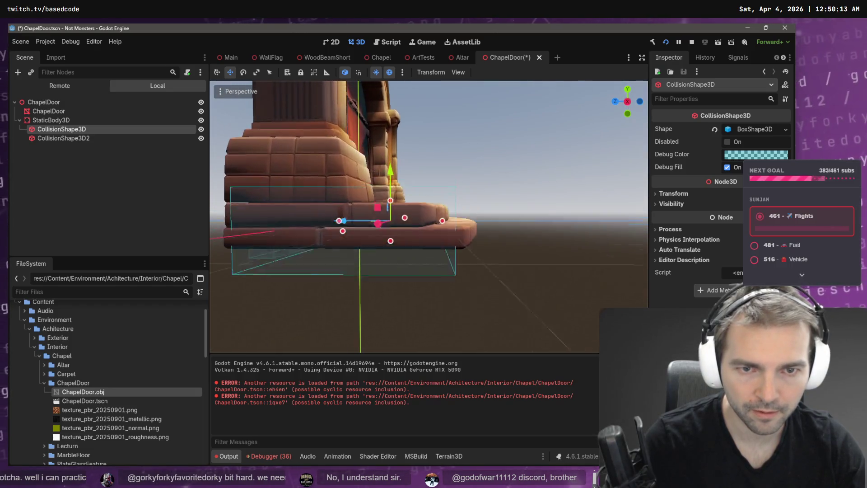
drag(391, 211, 391, 219)
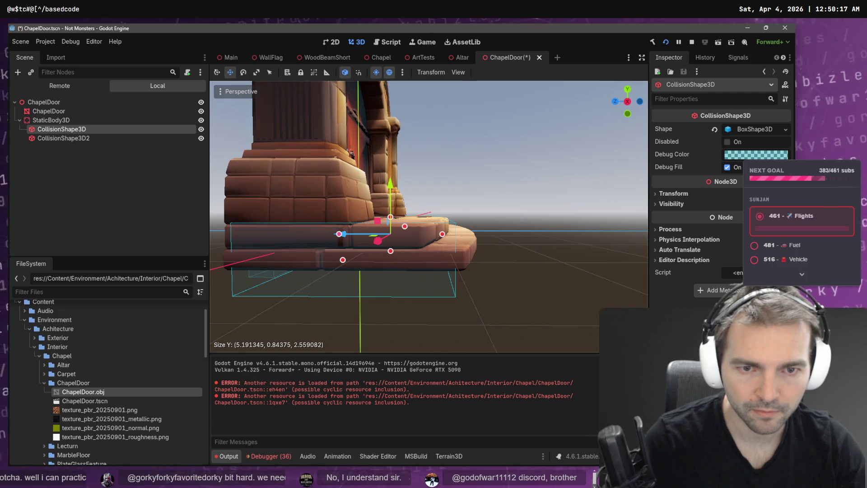
drag(396, 258, 394, 262)
mouse_move(403, 232)
mouse_down()
mouse_move(405, 224)
mouse_move(382, 224)
mouse_move(418, 213)
mouse_move(394, 227)
mouse_up()
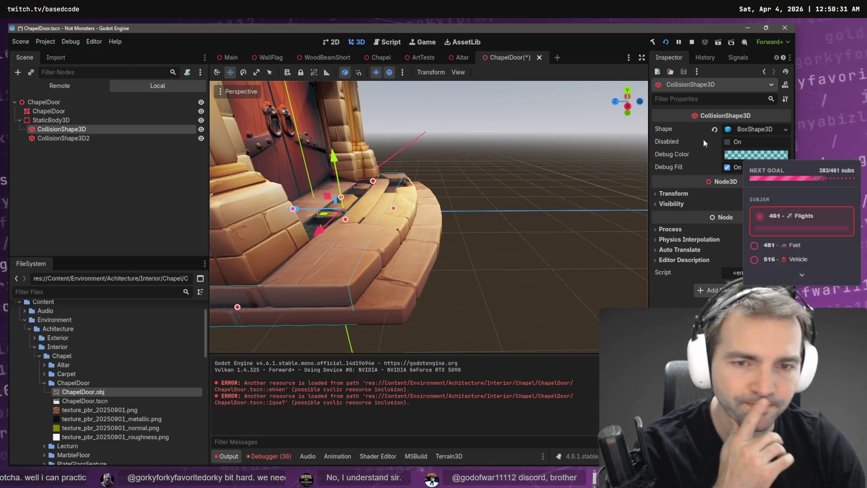
Add a third CollisionShape3D with a ConvexPolygonShape3D and move it right of the steps along X.
click(77, 120)
right_click(76, 121)
click(99, 127)
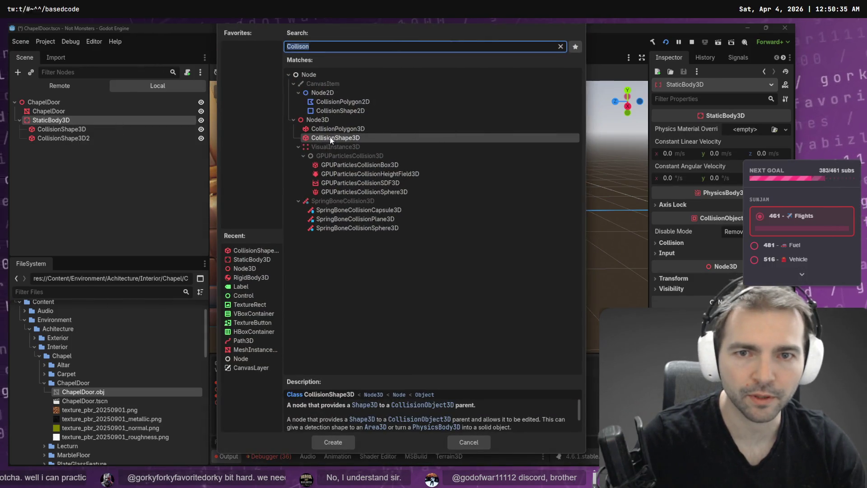
double_click(329, 137)
click(787, 130)
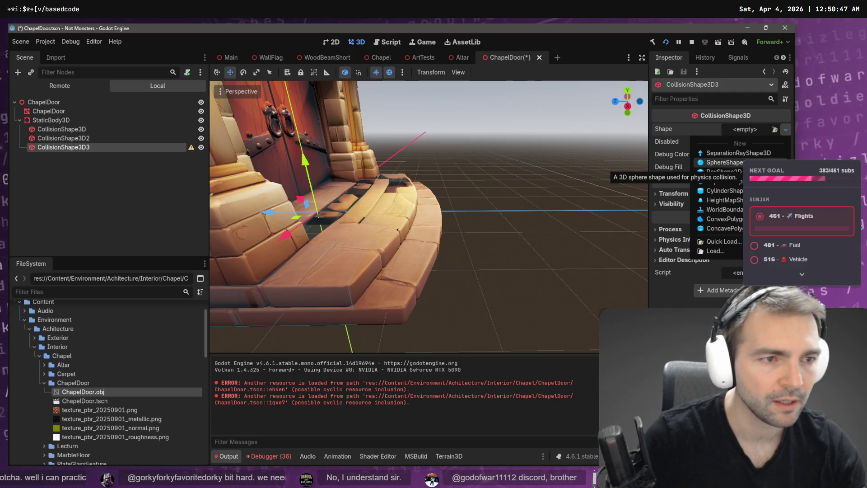
click(725, 219)
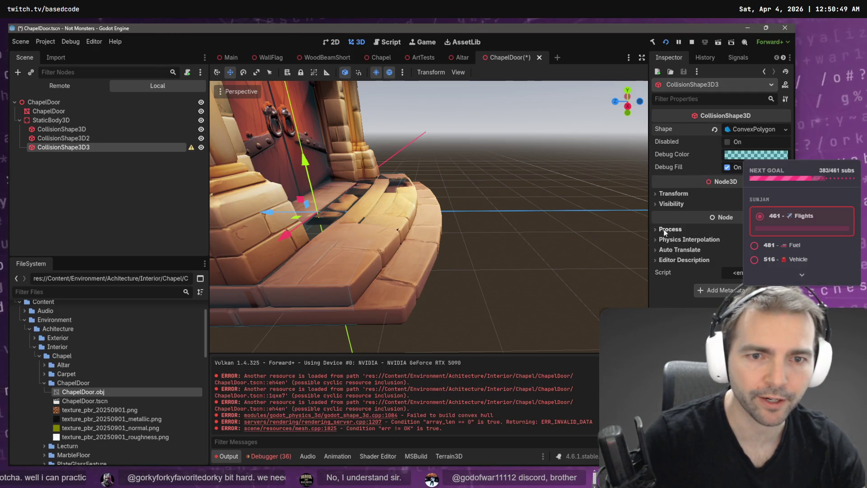
mouse_move(302, 222)
mouse_down()
mouse_move(267, 224)
mouse_move(412, 224)
mouse_up()
drag(293, 212, 412, 217)
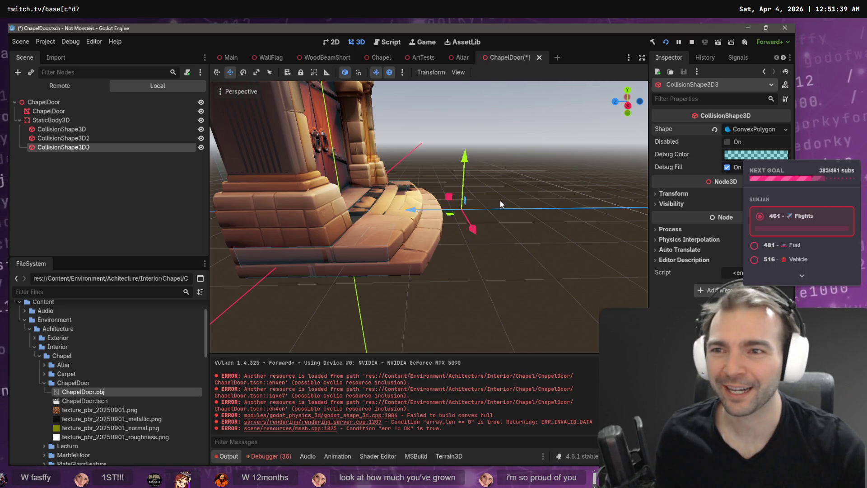
Replace CollisionShape3D3's convex polygon with a new BoxShape3D.
click(777, 129)
click(786, 130)
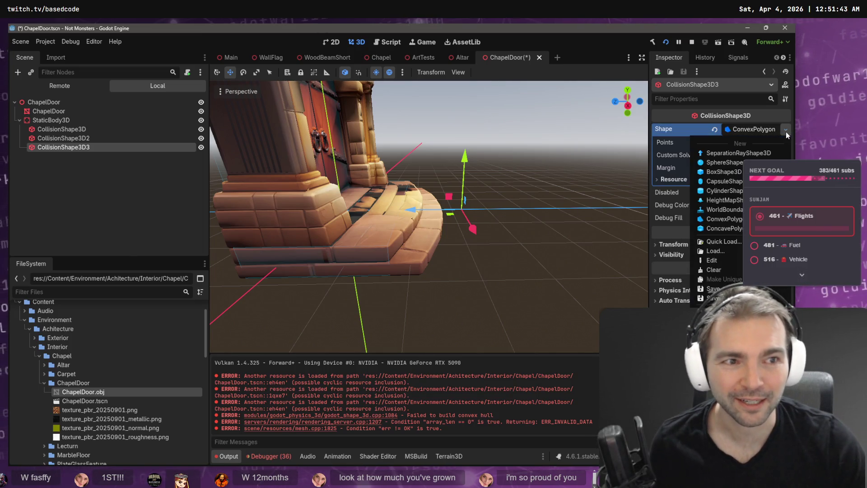
click(724, 172)
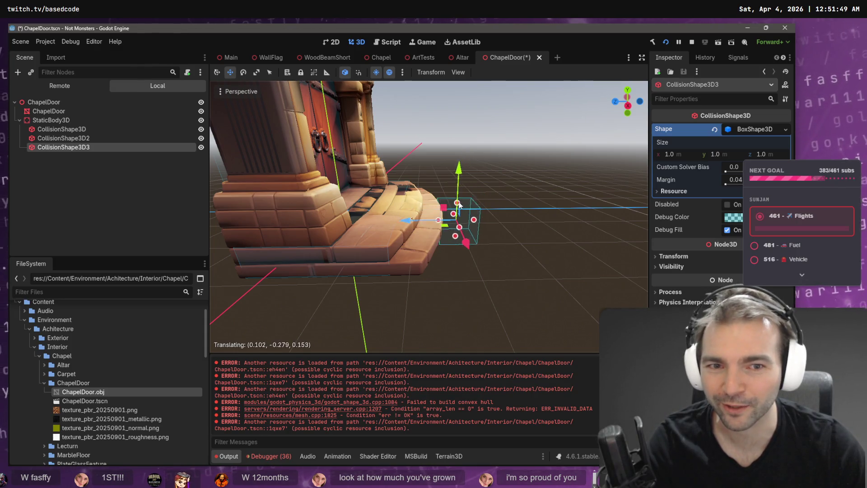
Resize the box to 5.19 × 0.20 × 1.17 so it sits along the lowest step.
mouse_move(461, 203)
mouse_down()
mouse_move(474, 272)
mouse_move(429, 234)
mouse_move(367, 236)
mouse_move(434, 234)
mouse_move(424, 221)
mouse_up()
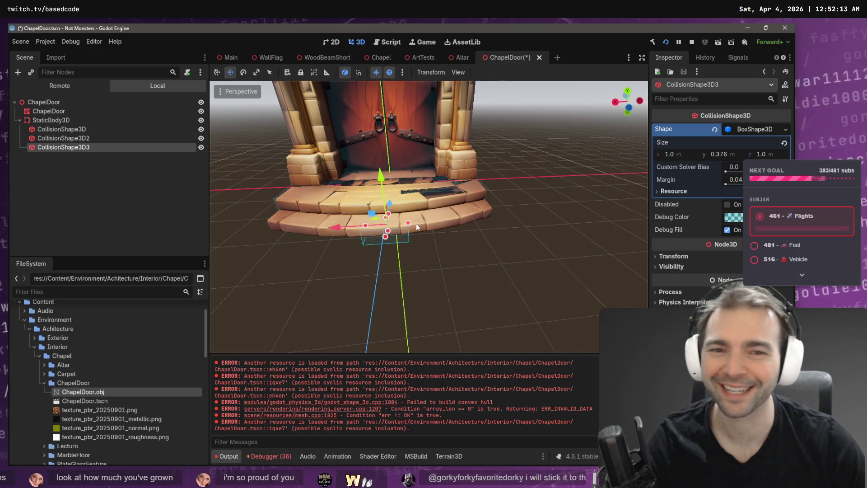
mouse_move(409, 222)
mouse_down()
mouse_move(495, 208)
mouse_move(447, 225)
mouse_move(352, 222)
mouse_move(359, 222)
mouse_up()
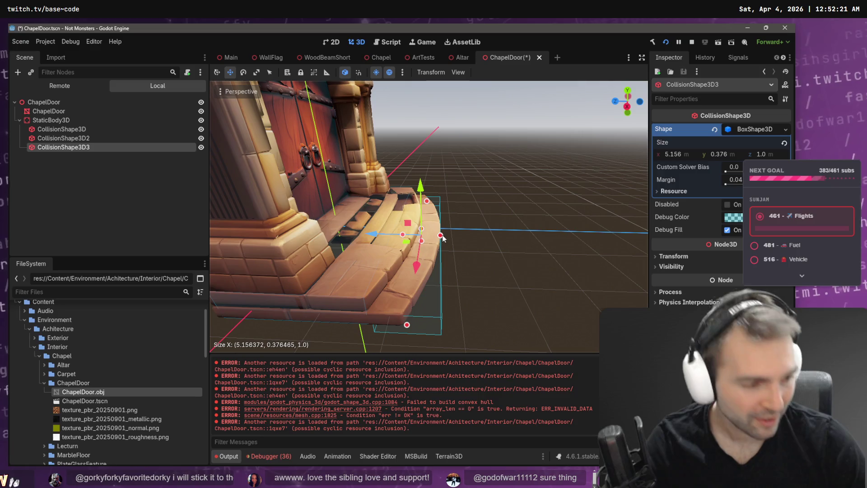
drag(441, 236, 430, 235)
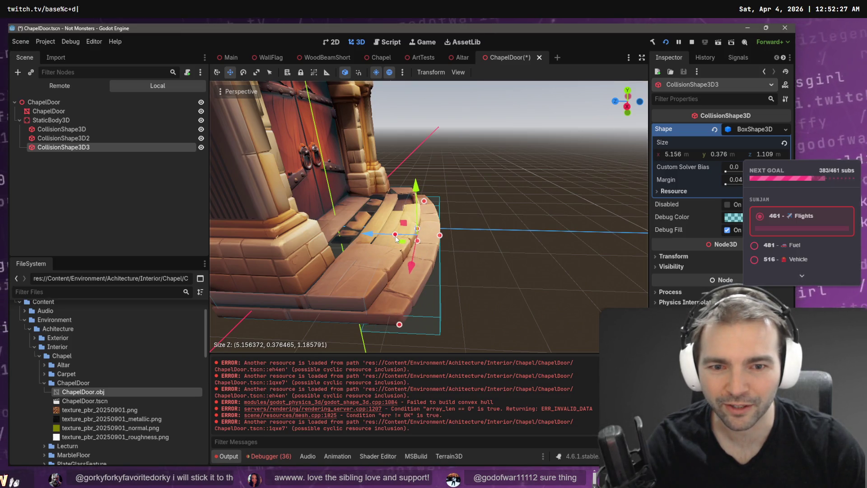
mouse_move(424, 240)
mouse_down()
mouse_move(432, 238)
mouse_move(389, 234)
mouse_up()
scroll(389, 235, up, 3)
scroll(397, 238, down, 3)
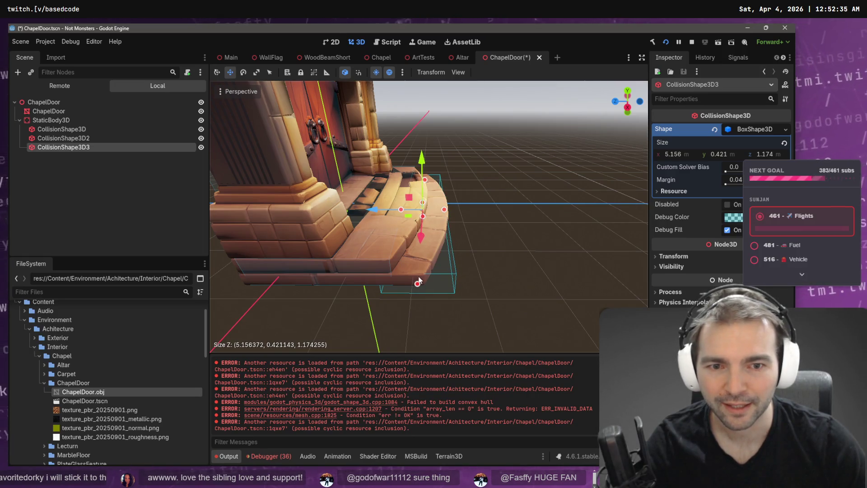
mouse_move(419, 284)
mouse_down()
mouse_move(399, 211)
mouse_move(433, 188)
mouse_move(415, 262)
mouse_up()
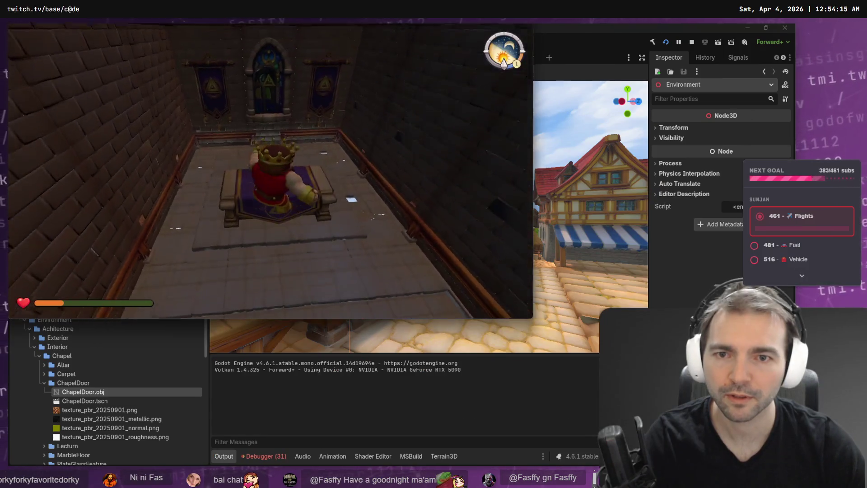
Walk the character down the carpet to the chapel door, then stop the game with F8.
key(w)
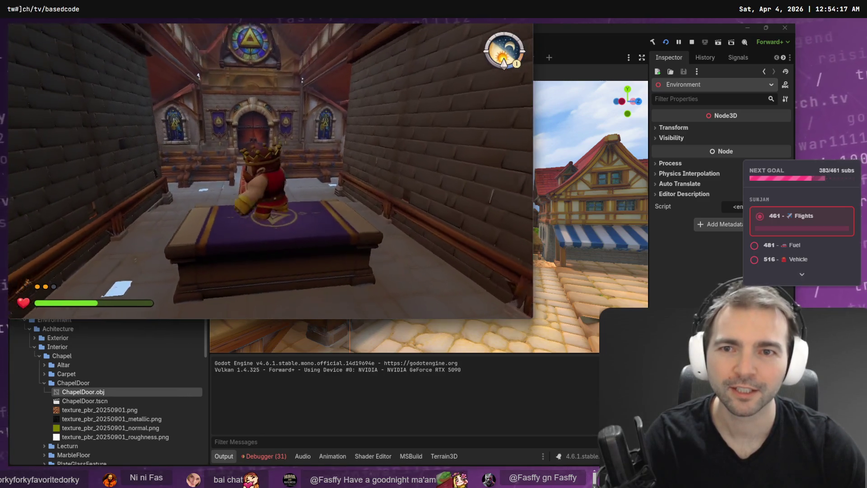
key(w)
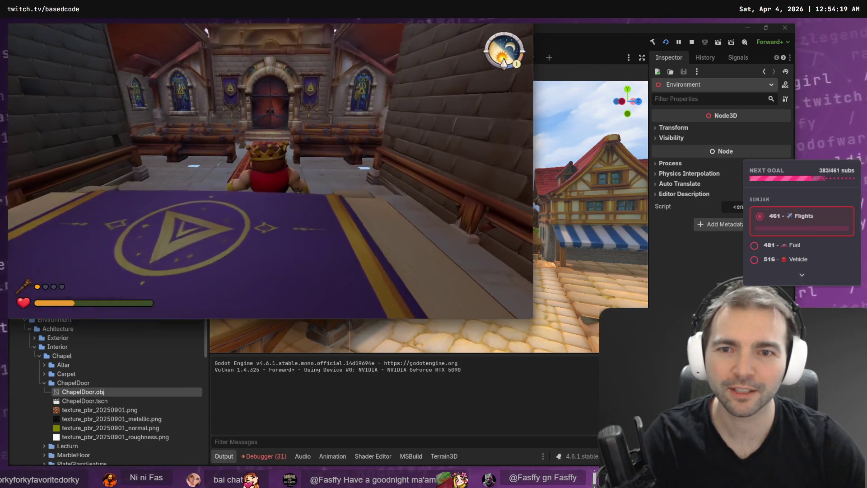
key(s)
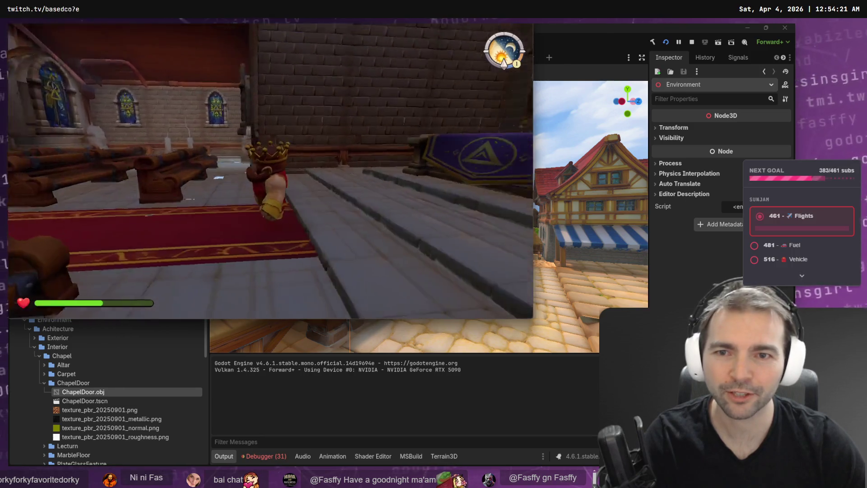
key(w)
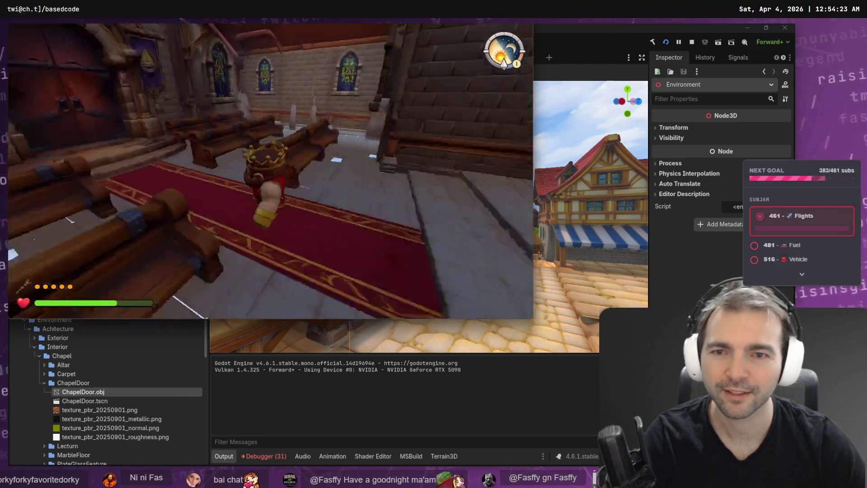
key(w)
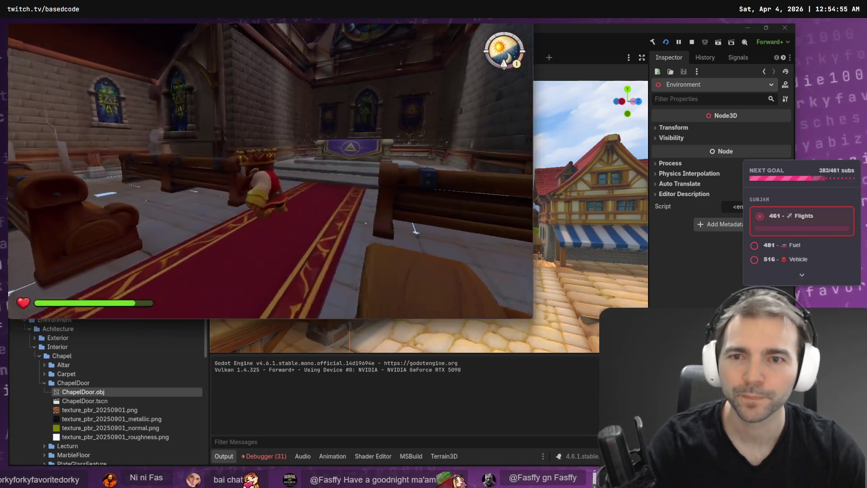
key(F8)
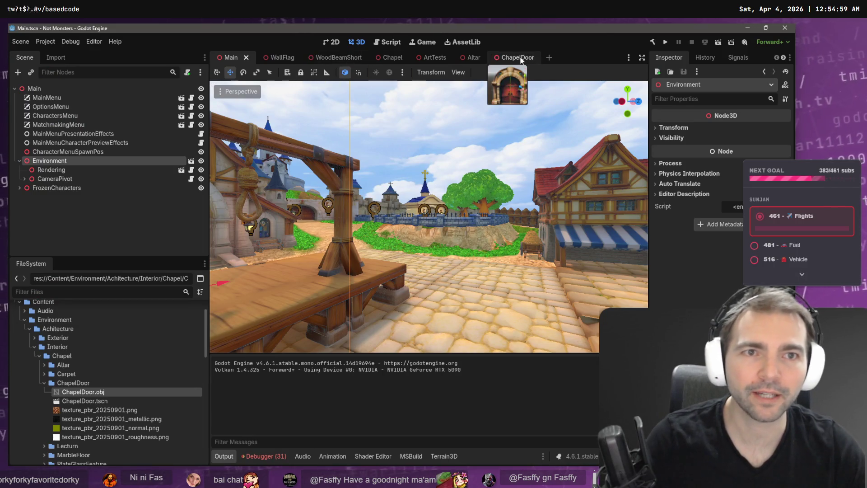
Hide the Chapel scene's Blockout, save the scene, then switch to ChatGPT's chandelier image.
click(386, 58)
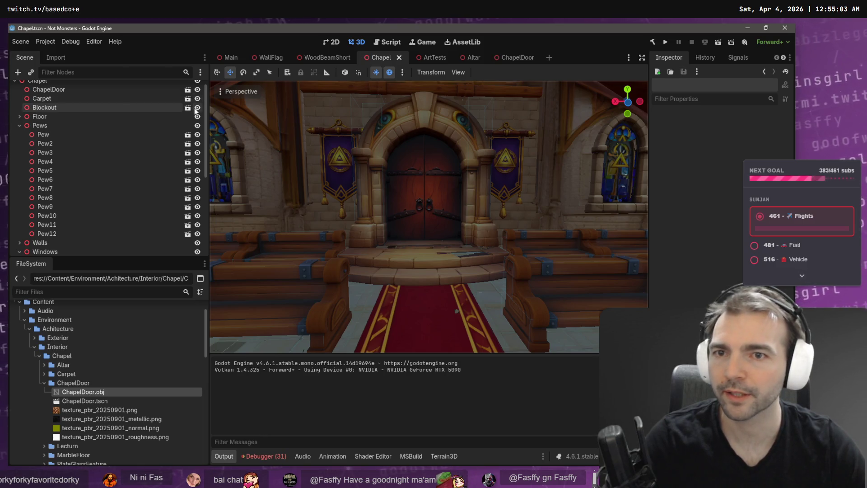
click(197, 108)
scroll(407, 217, down, 5)
key(ctrl+s)
mouse_move(511, 174)
mouse_down()
mouse_move(496, 181)
mouse_move(488, 168)
mouse_move(461, 177)
mouse_move(470, 173)
mouse_up()
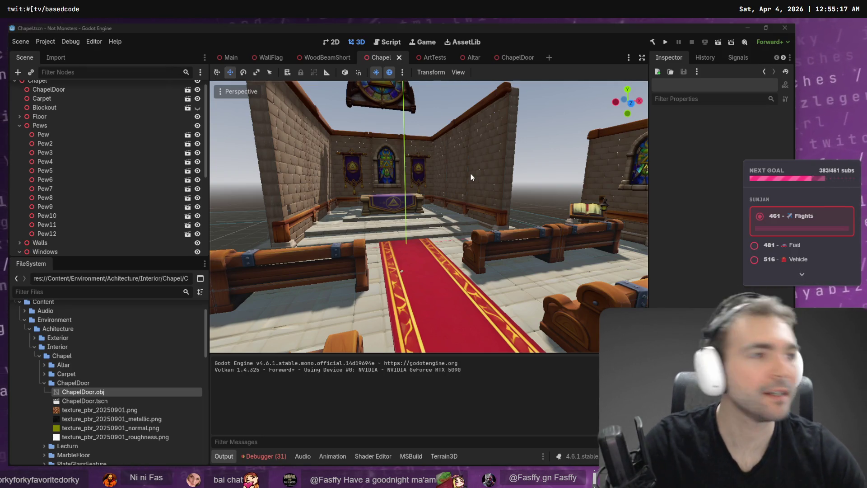
key(alt+Tab)
scroll(447, 135, down, 2)
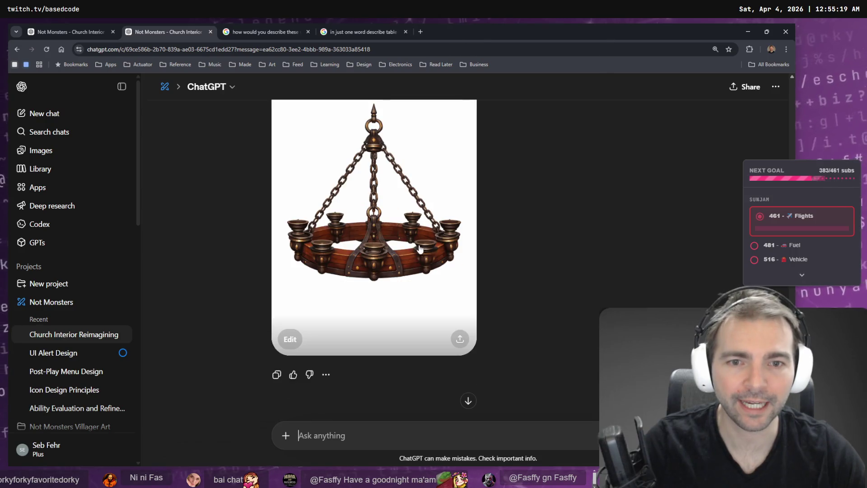
Dictate a request to the chandelier chat and send 'change the chains for ropes'.
key(super+h)
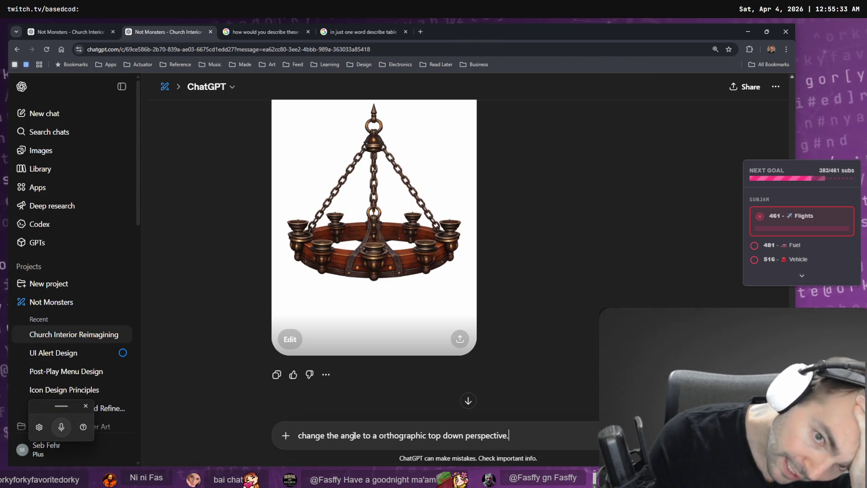
key(super+h)
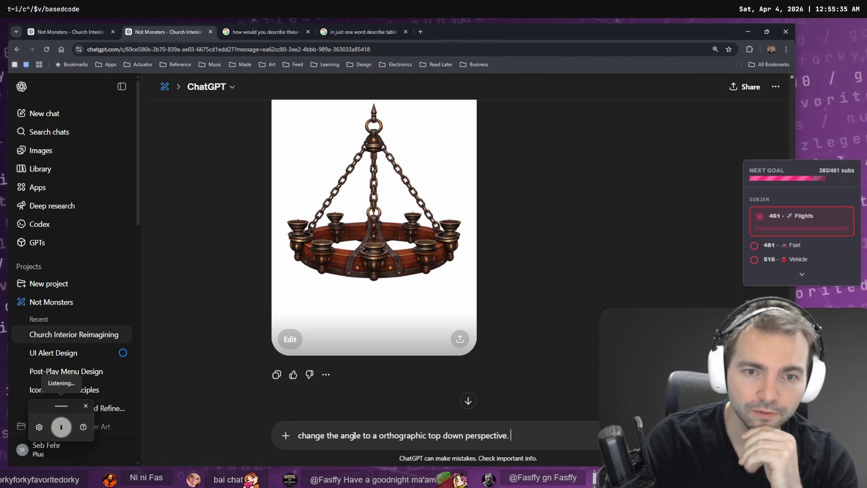
key(ctrl+a)
key(BackSpace)
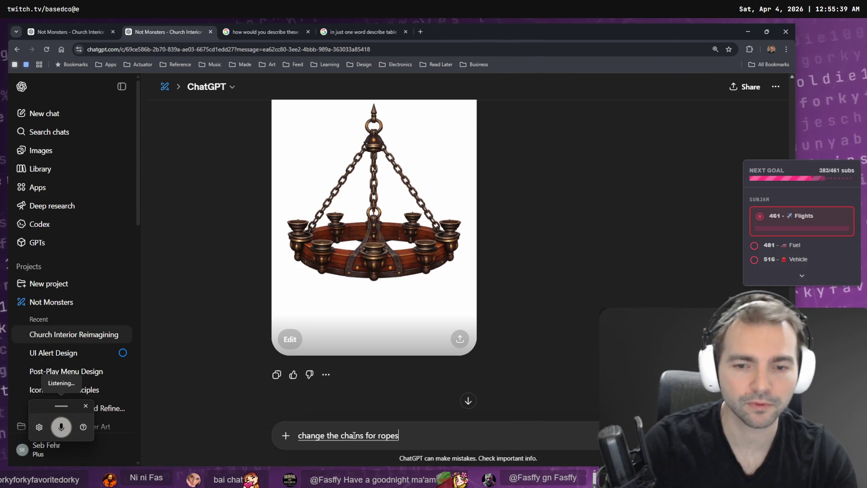
key(Return)
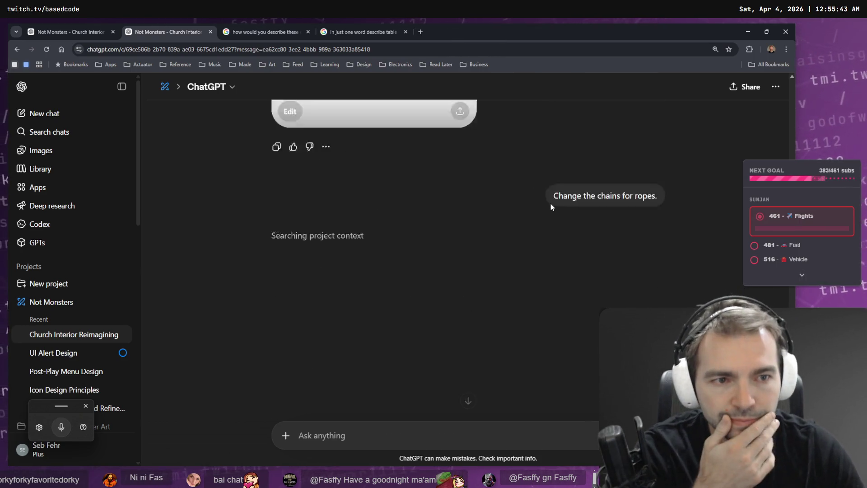
Review the church interior image full size, then move to the Google AI Mode window answer.
scroll(553, 207, up, 2)
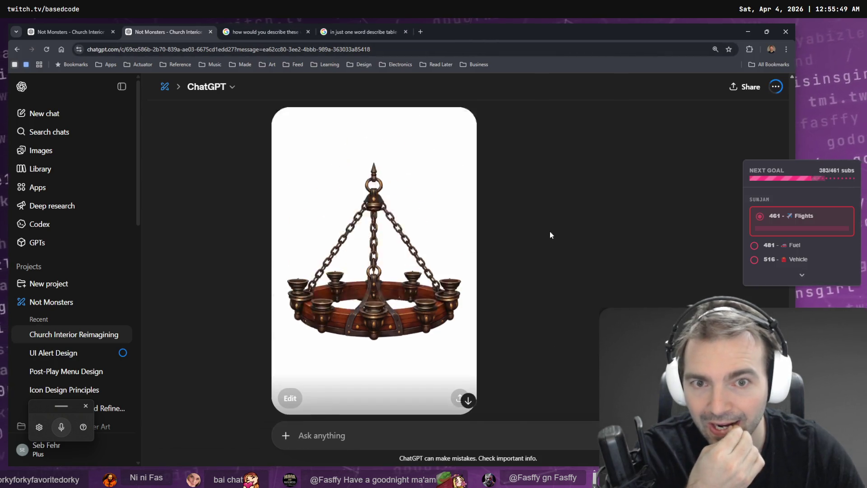
scroll(558, 233, up, 8)
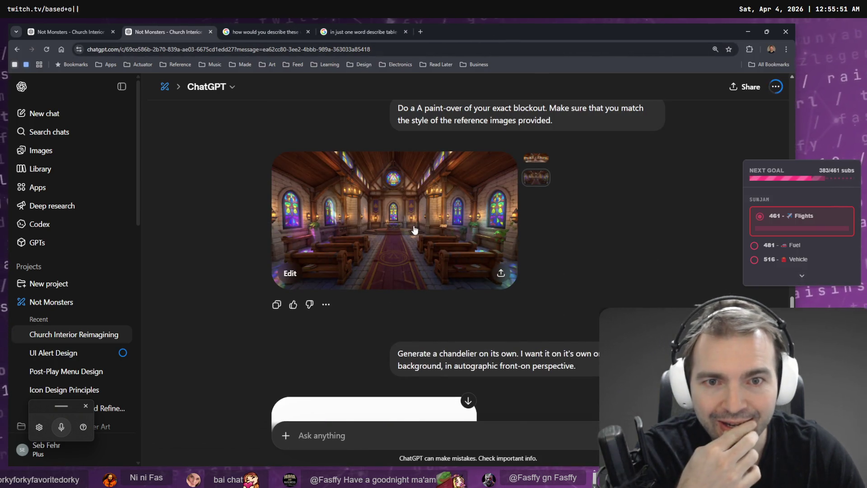
click(374, 226)
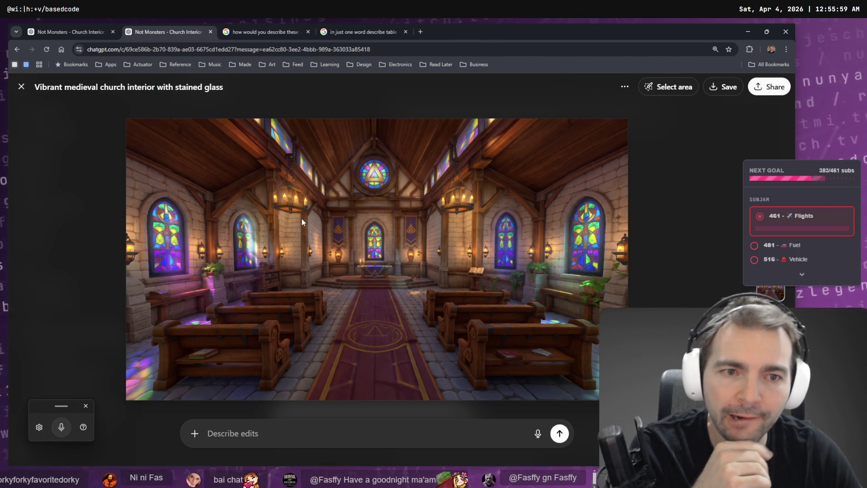
key(Escape)
scroll(556, 193, down, 5)
scroll(560, 191, down, 5)
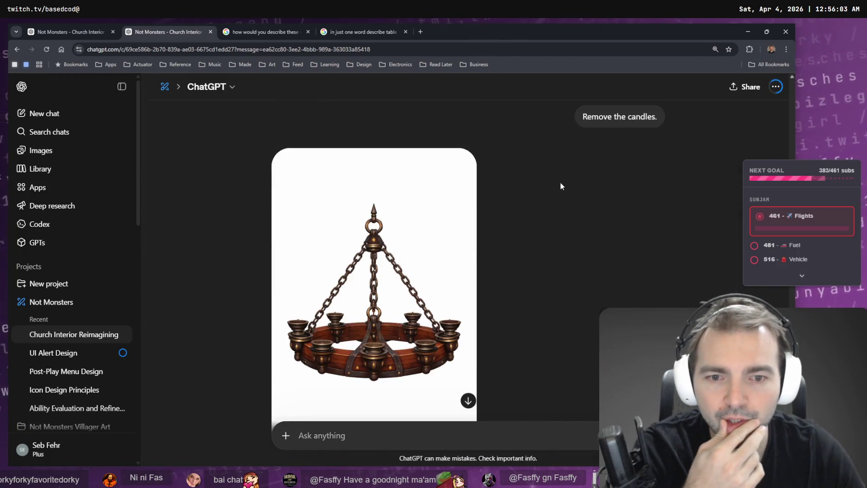
scroll(560, 186, down, 5)
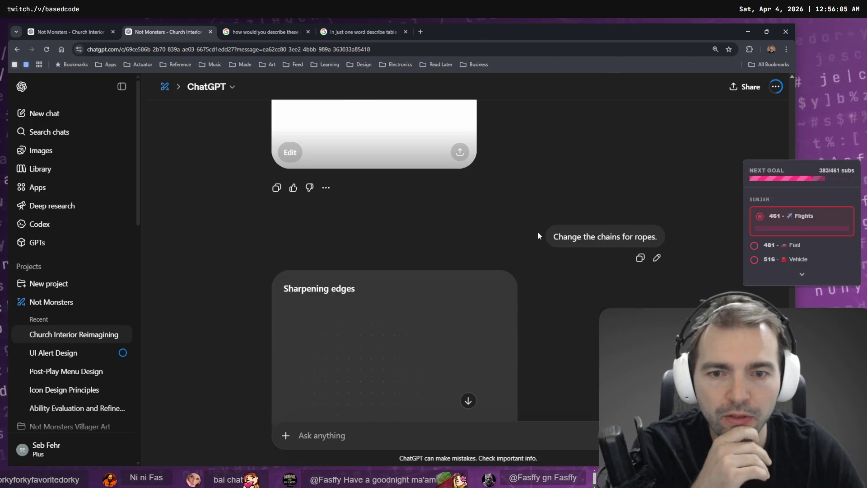
scroll(538, 235, down, 3)
scroll(475, 228, up, 3)
click(262, 30)
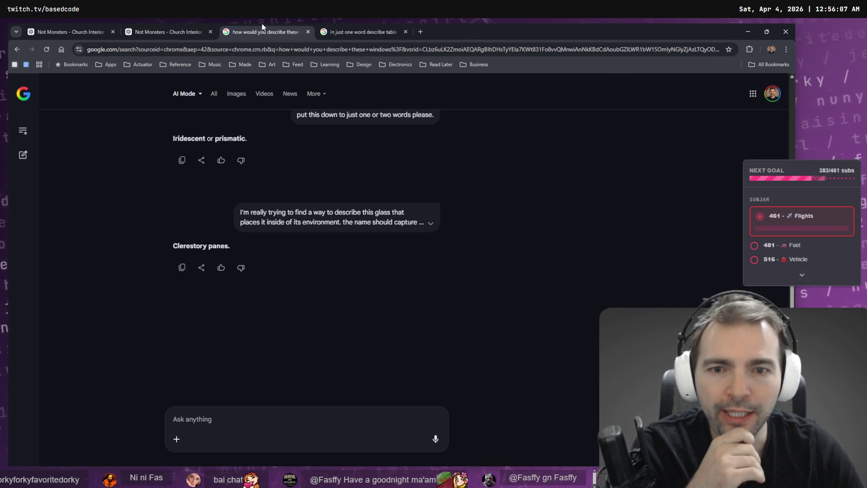
Compare the Google answers and select the suggested name 'Clerestory panes'.
click(371, 23)
click(294, 28)
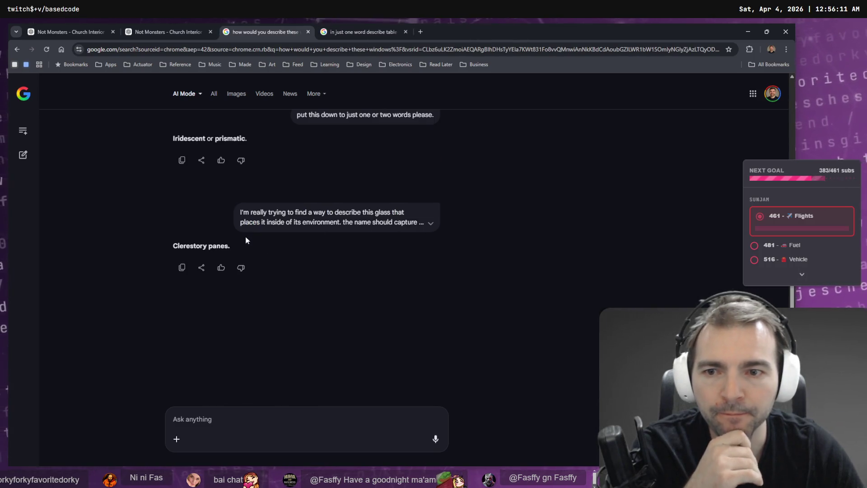
drag(232, 247, 167, 246)
Look over the church interior image full size in the ChatGPT chat.
click(173, 33)
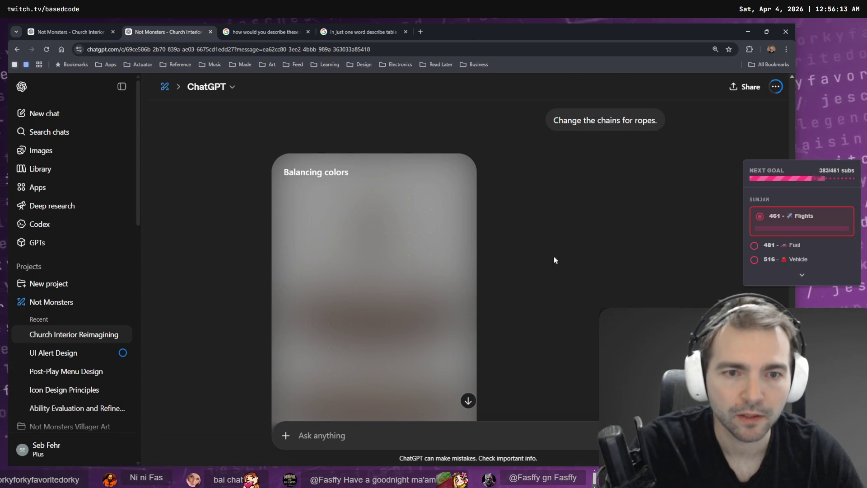
scroll(554, 222, down, 4)
scroll(564, 138, up, 15)
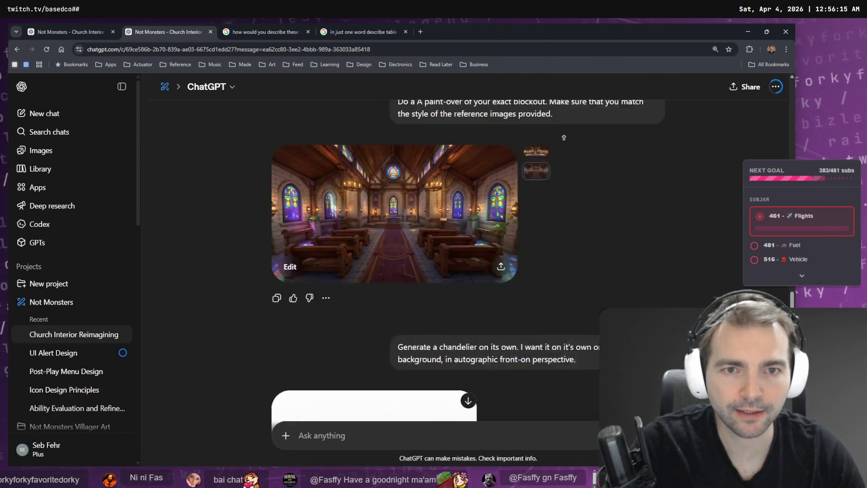
click(429, 356)
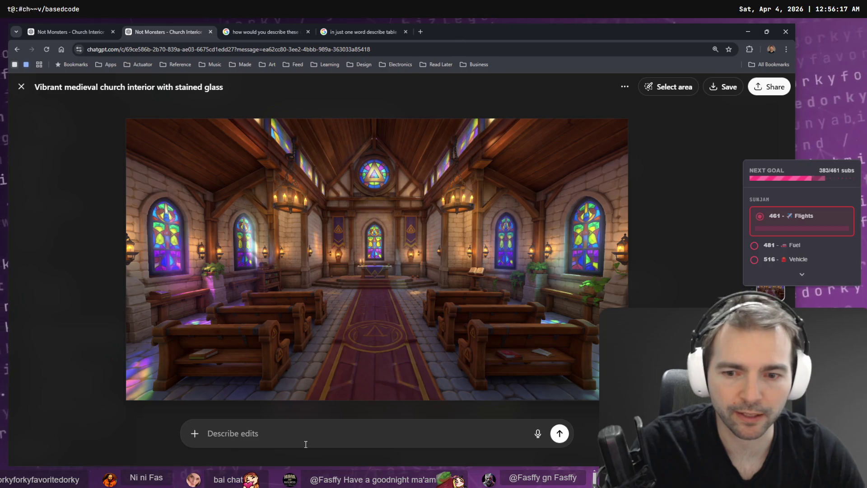
key(Escape)
scroll(650, 229, down, 10)
scroll(649, 230, down, 10)
Close the one-word 'Altar' answer page and return to the first ChatGPT conversation.
click(299, 30)
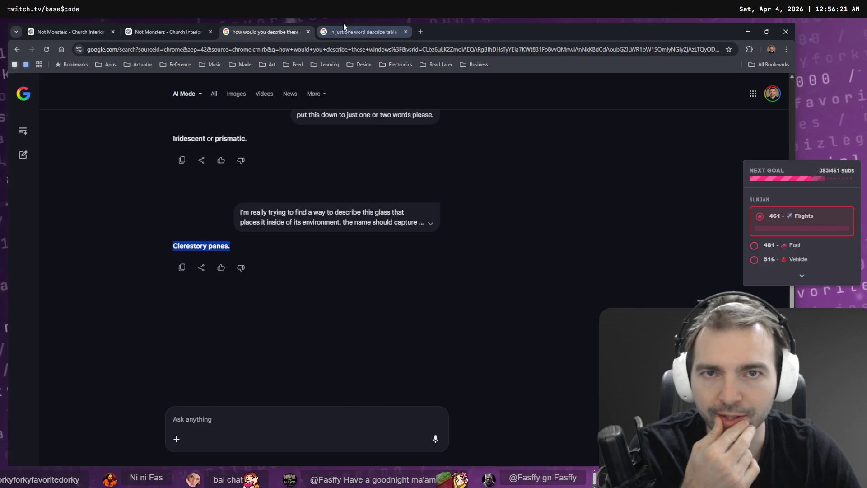
click(369, 28)
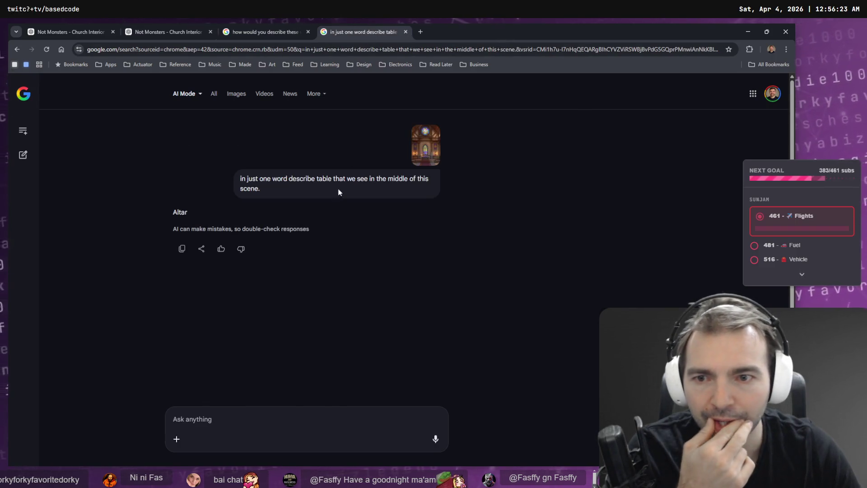
key(ctrl+w)
click(73, 28)
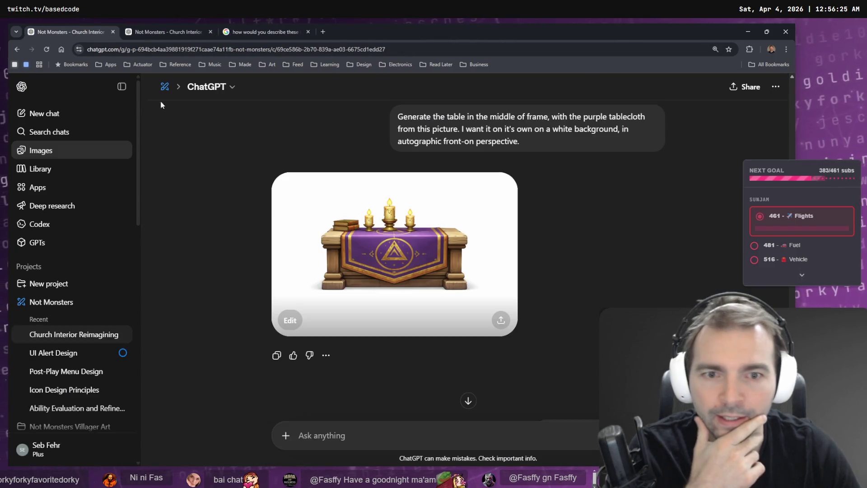
Check the church interior image full size again.
scroll(373, 341, down, 10)
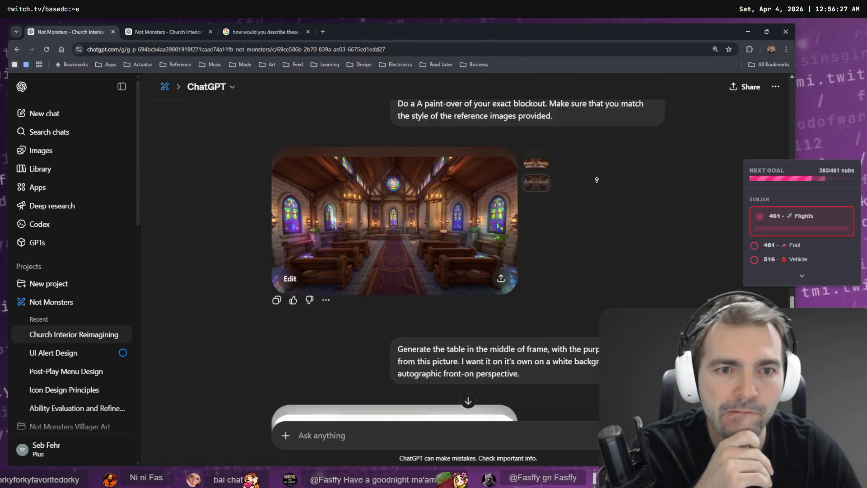
click(373, 342)
key(Escape)
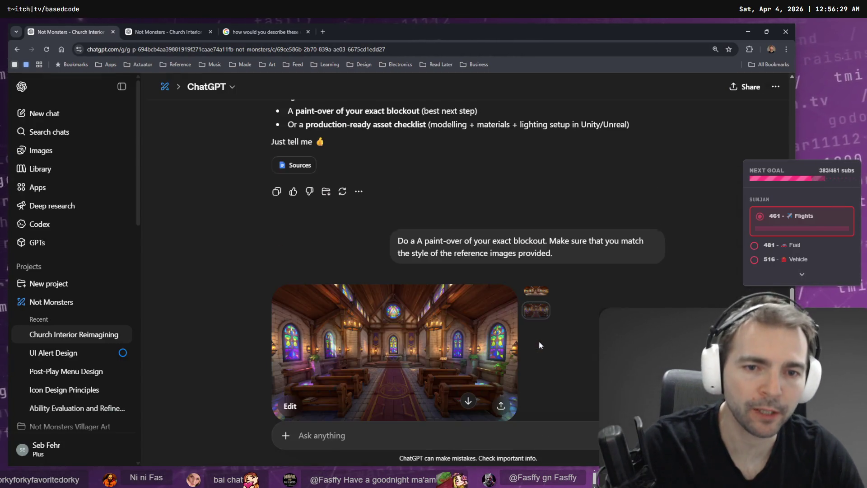
scroll(538, 341, down, 5)
Rewrite the earlier table prompt as 'Clerestory window panes on the roof, on their own'.
click(595, 327)
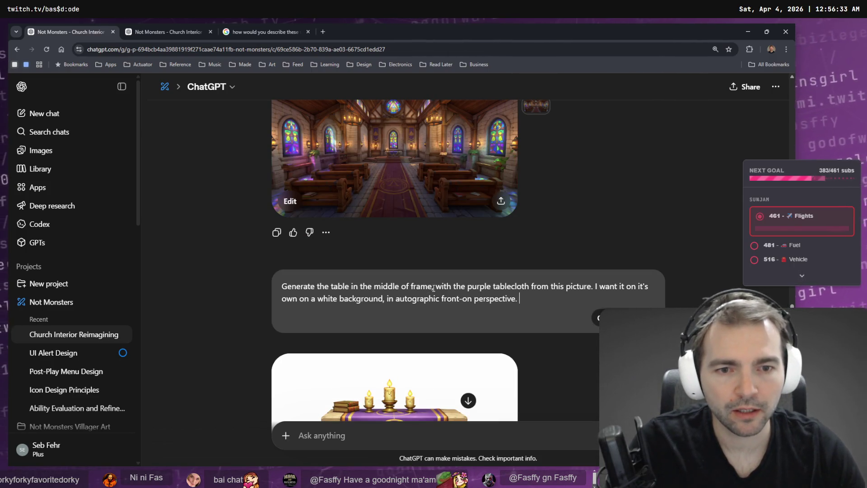
mouse_move(434, 287)
mouse_down()
mouse_move(564, 302)
mouse_move(218, 282)
mouse_move(335, 283)
mouse_up()
click(601, 289)
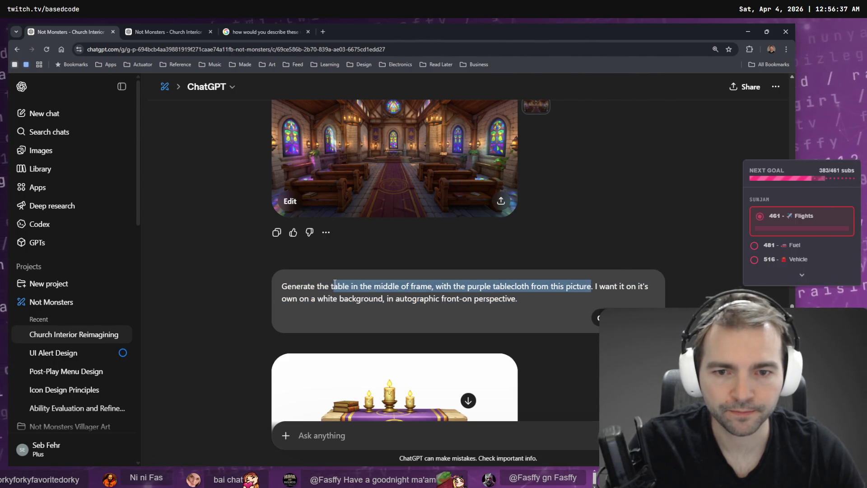
text(Clerestory panes)
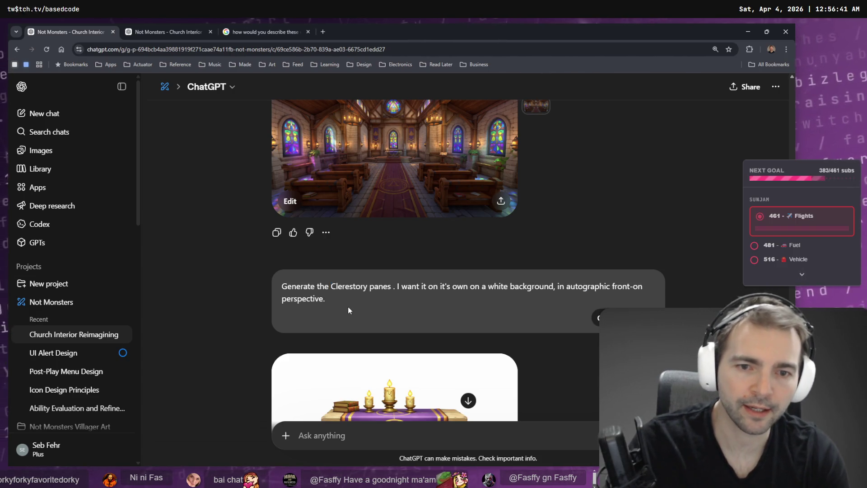
key(ctrl+Left)
text(window)
key(ctrl+Right)
text(at the top of the)
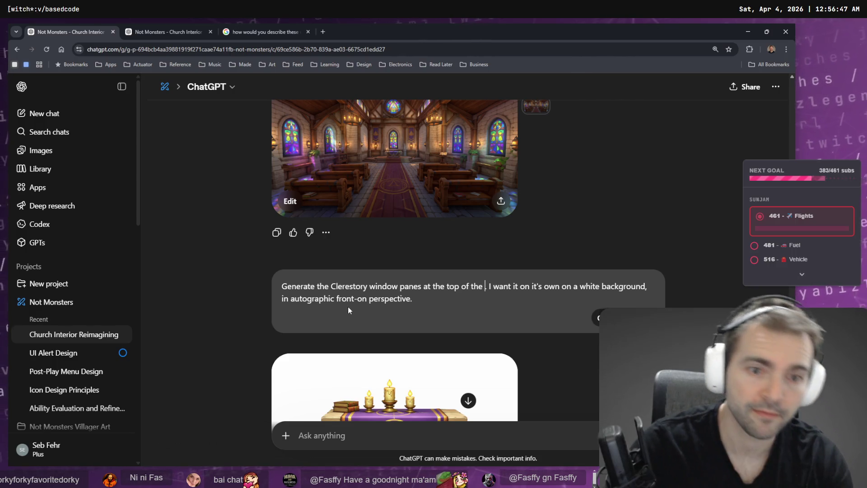
key(ctrl+BackSpace)
key(ctrl+BackSpace)
key(ctrl+BackSpace)
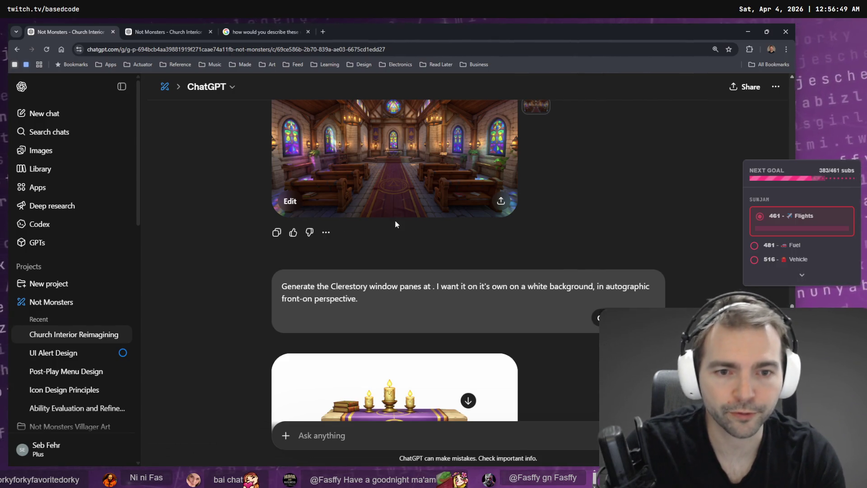
key(ctrl+BackSpace)
text(on the roof)
key(BackSpace)
text(, on their own)
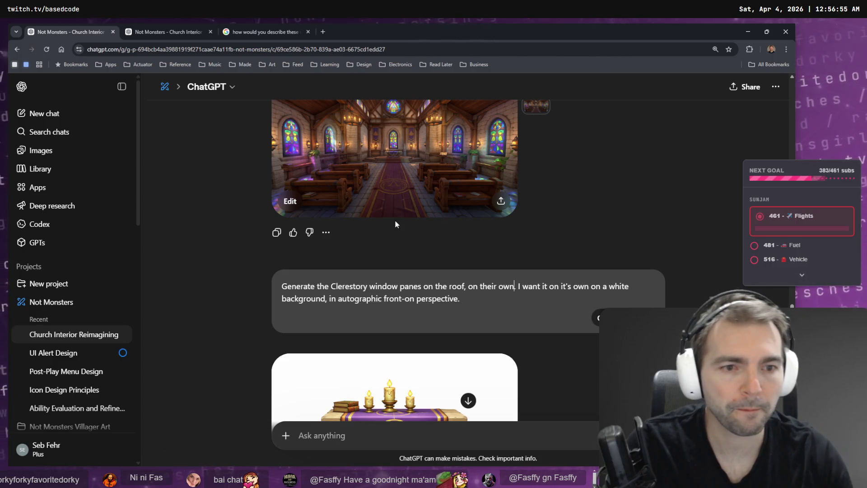
Remove the stray 'Front-on perspective' text and send the revised clerestory prompt.
scroll(394, 224, up, 2)
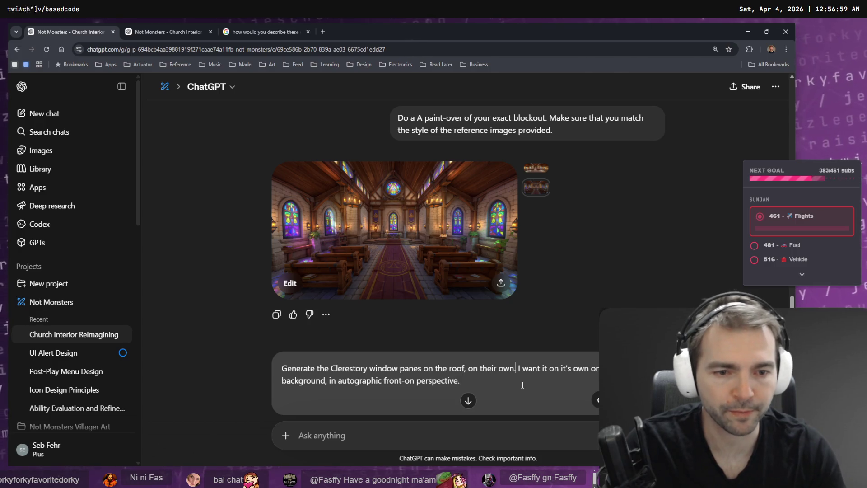
text(Front-on perspective.)
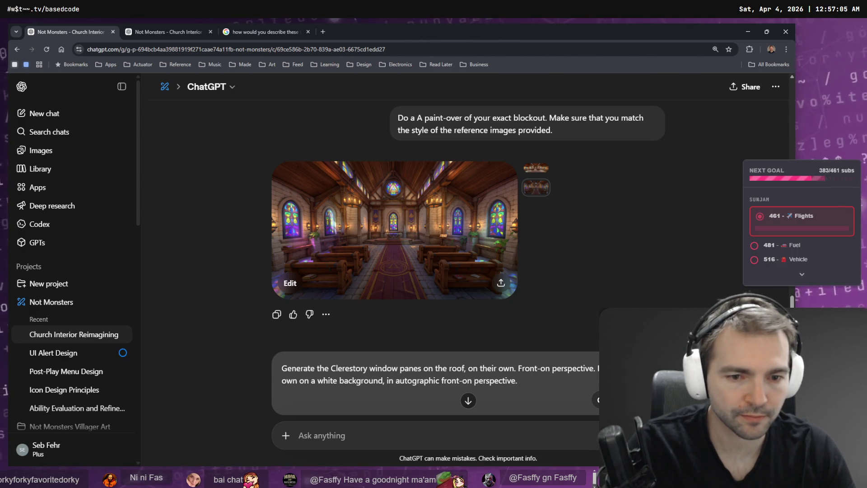
shift+click(518, 370)
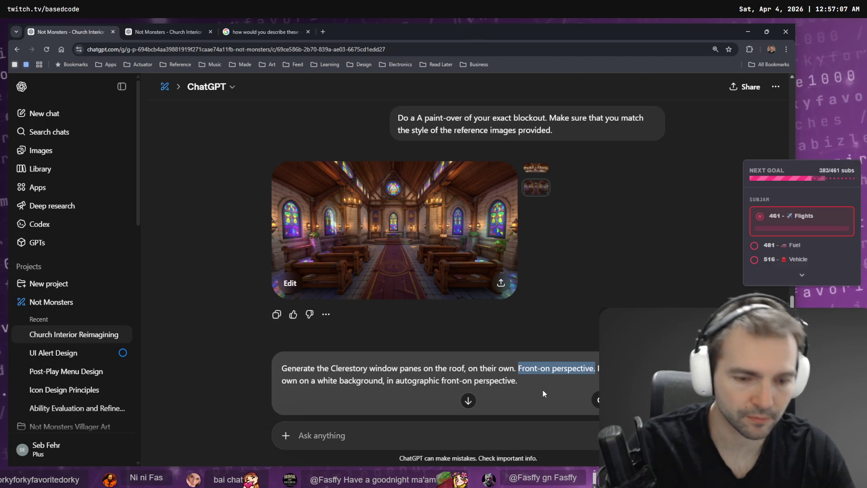
key(BackSpace)
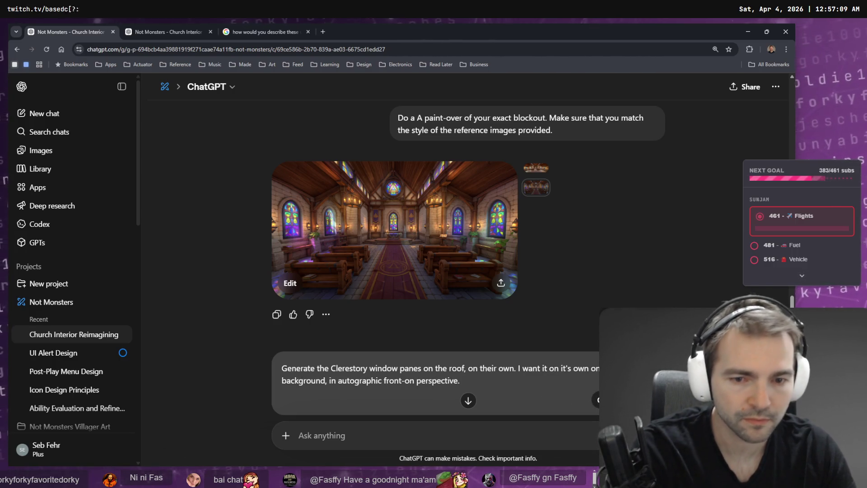
key(Return)
key(ctrl+Tab)
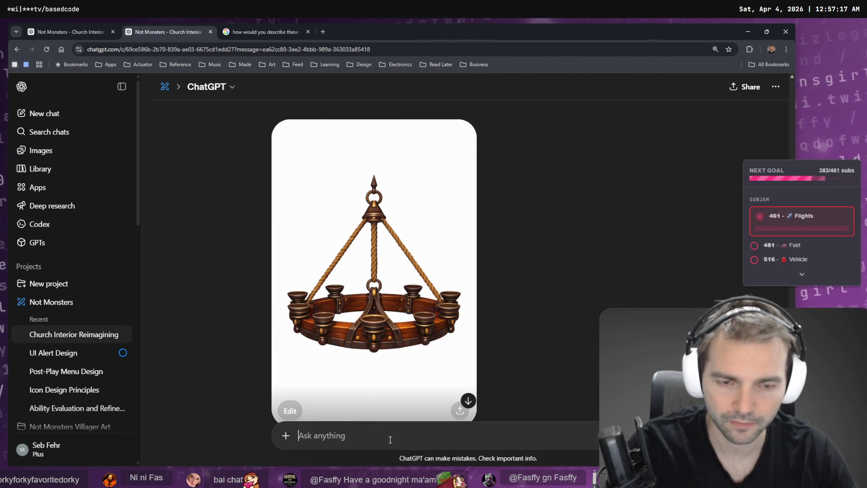
key(super+h)
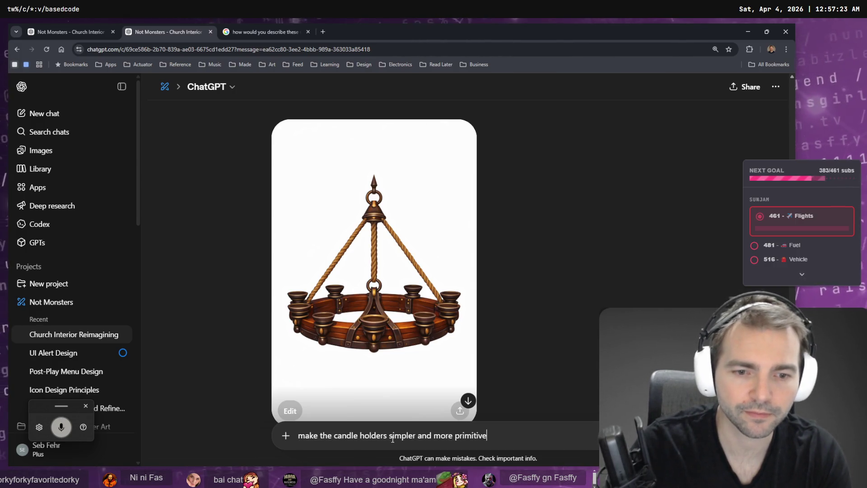
Tidy and send 'Make the candle holders simpler shapes. keep in mind this will be a low Poly 3D model'.
key(Delete)
text(M)
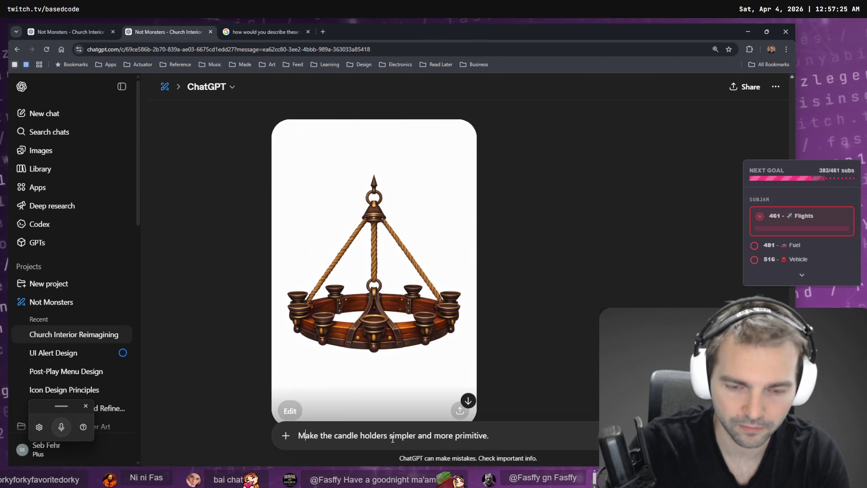
key(End)
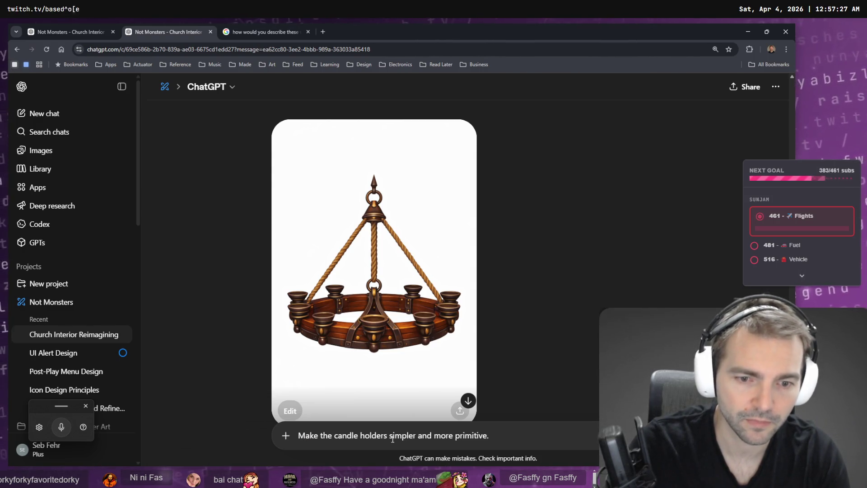
text(shapes)
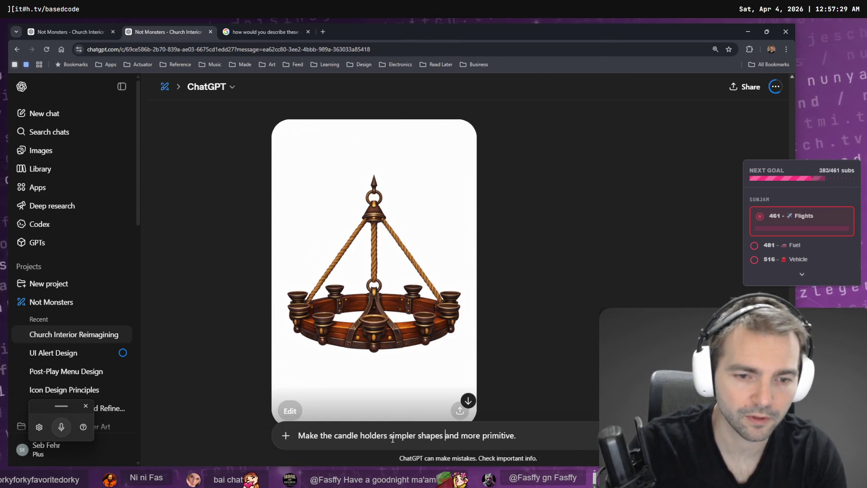
key(ctrl+Delete)
key(ctrl+Delete)
key(ctrl+Delete)
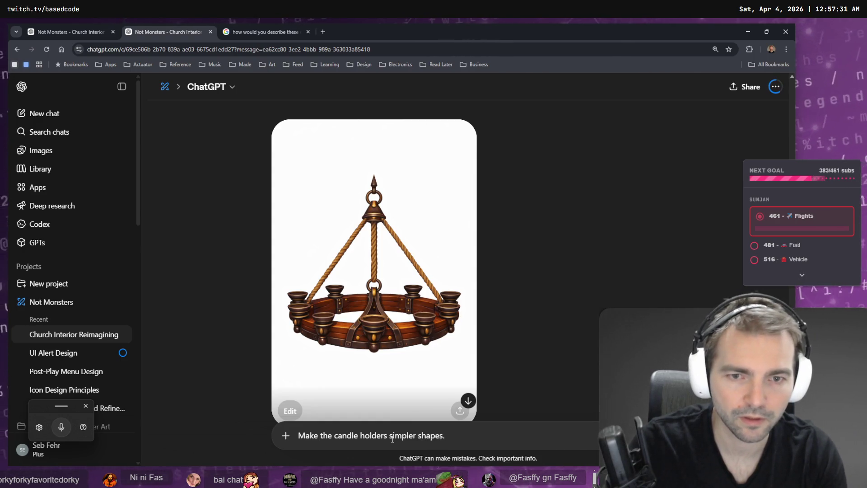
text(.)
key(super+h)
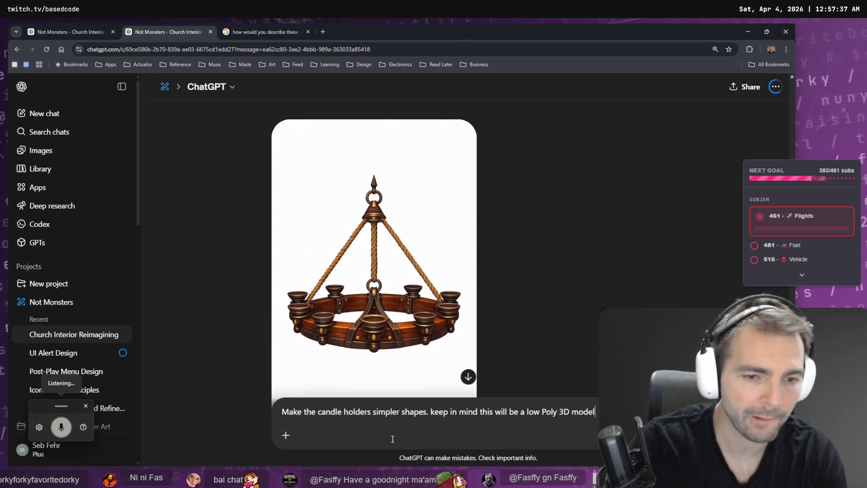
key(Return)
key(ctrl+Tab)
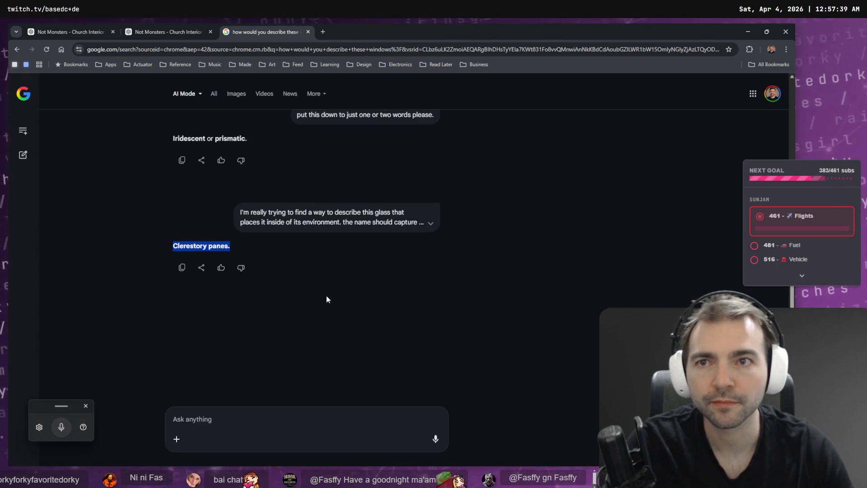
Check the chats and view the generated stained-glass window row full size.
key(ctrl+Tab)
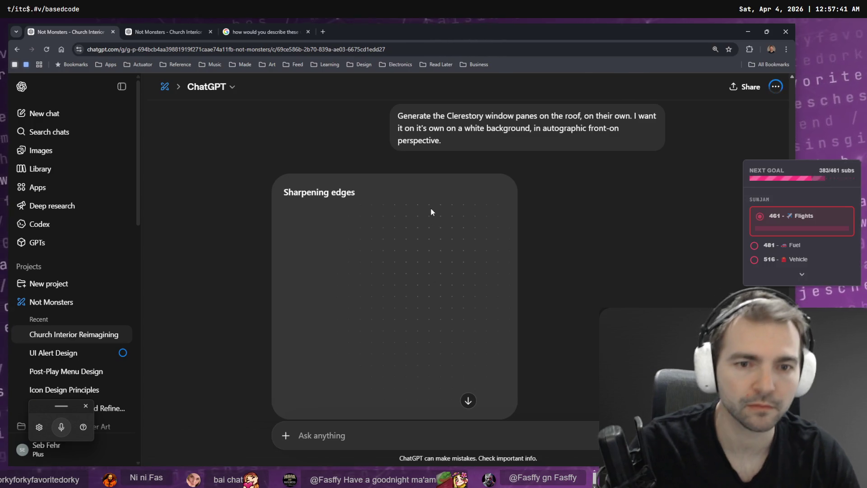
scroll(431, 207, down, 3)
scroll(479, 294, up, 2)
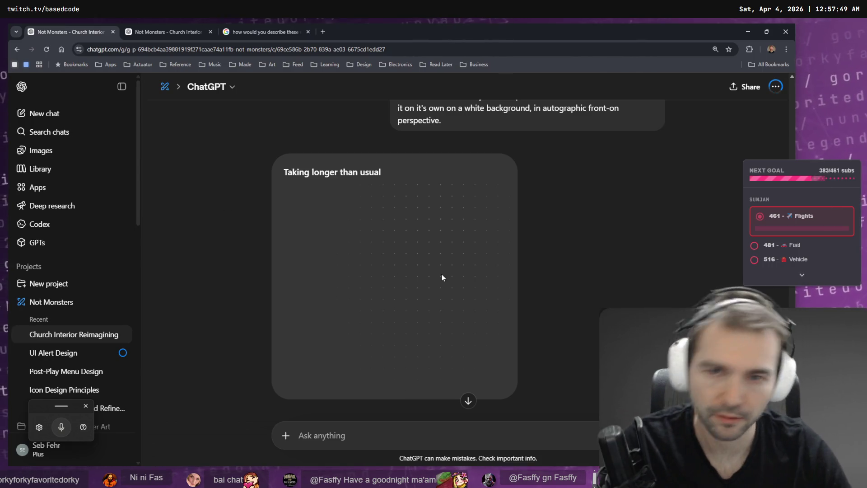
click(162, 31)
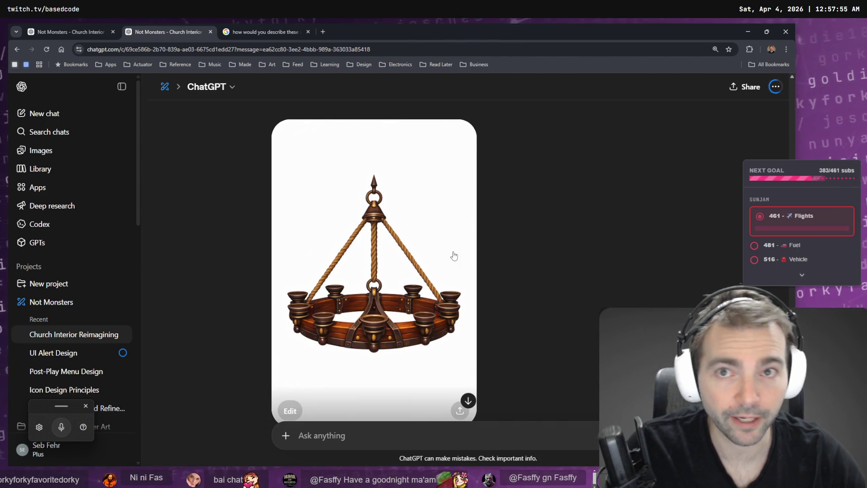
click(262, 32)
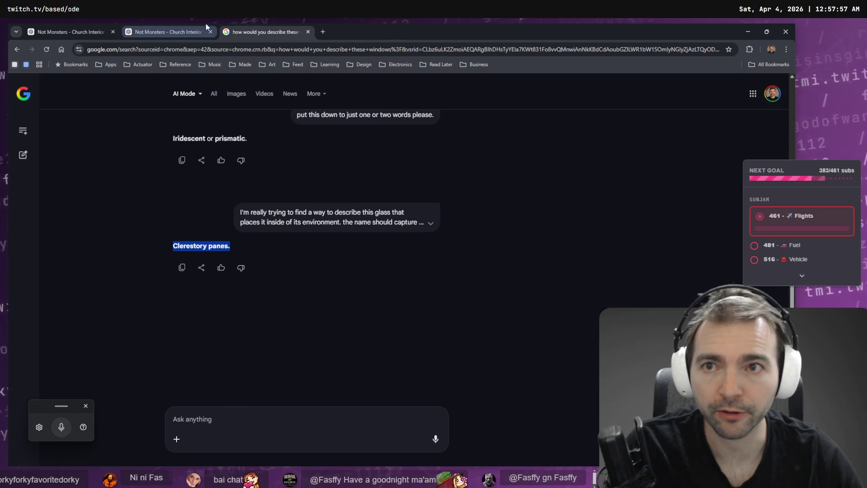
click(171, 32)
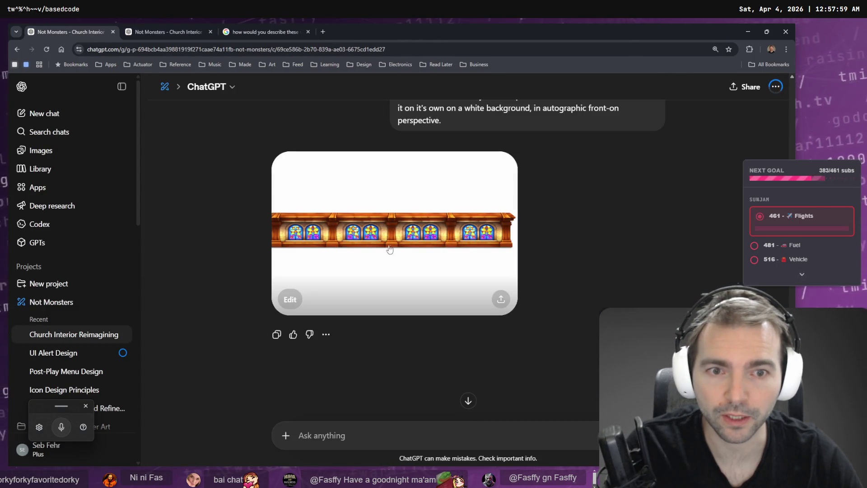
click(430, 255)
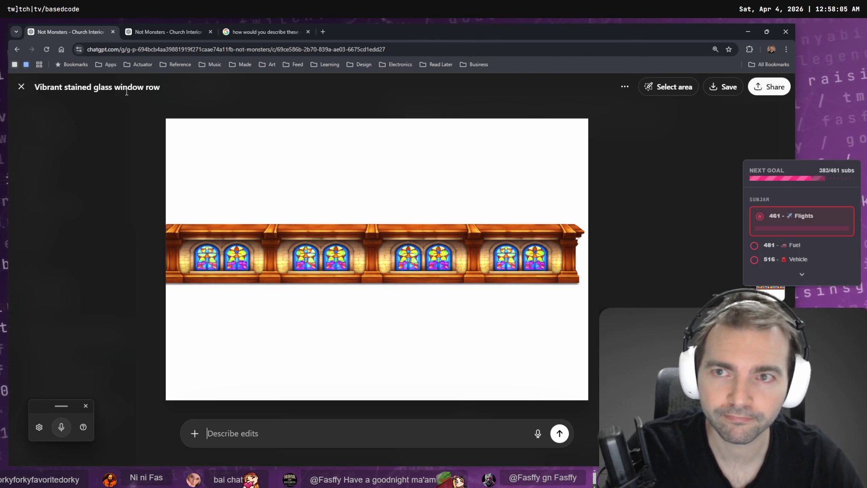
click(21, 87)
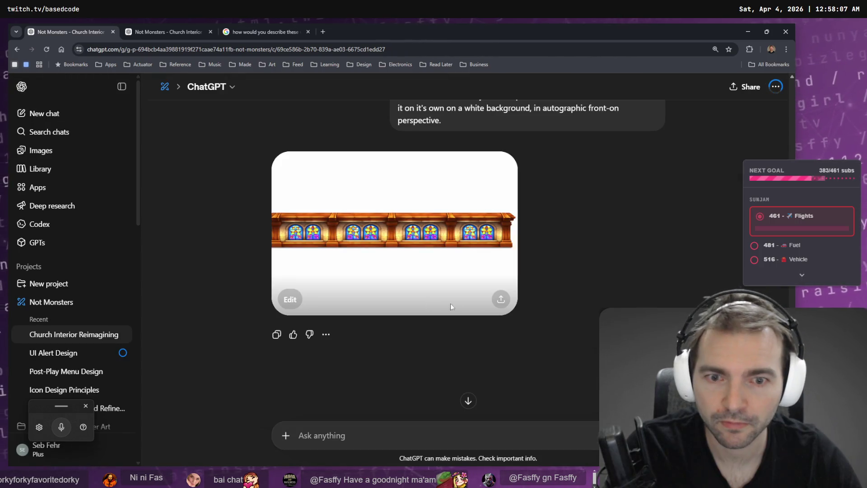
scroll(555, 302, up, 5)
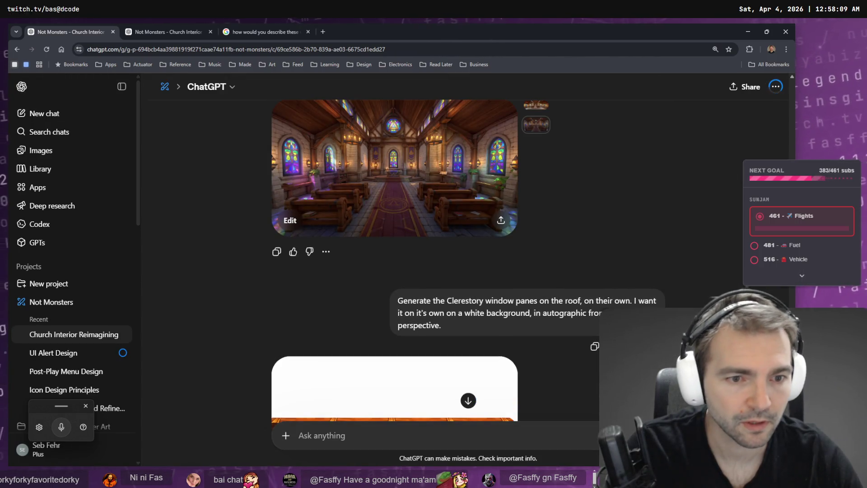
Extend the clerestory prompt with 'create just one single rectangular window' and resubmit it.
click(646, 344)
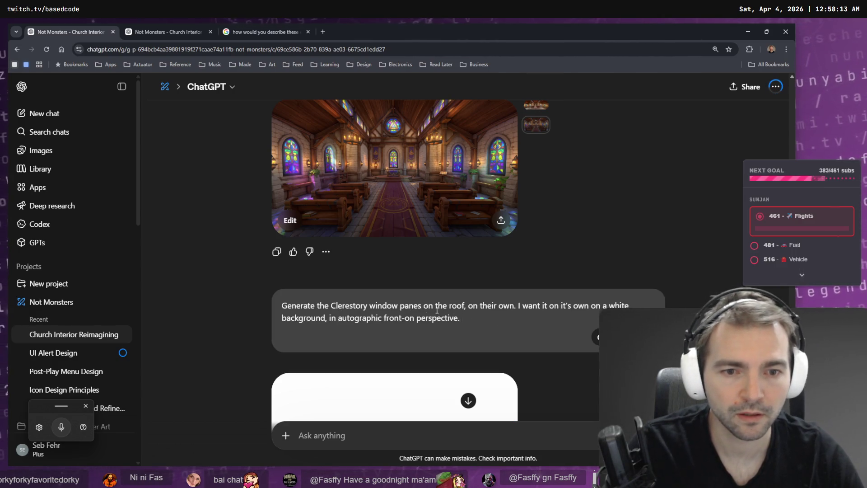
click(516, 307)
key(ctrl+super)
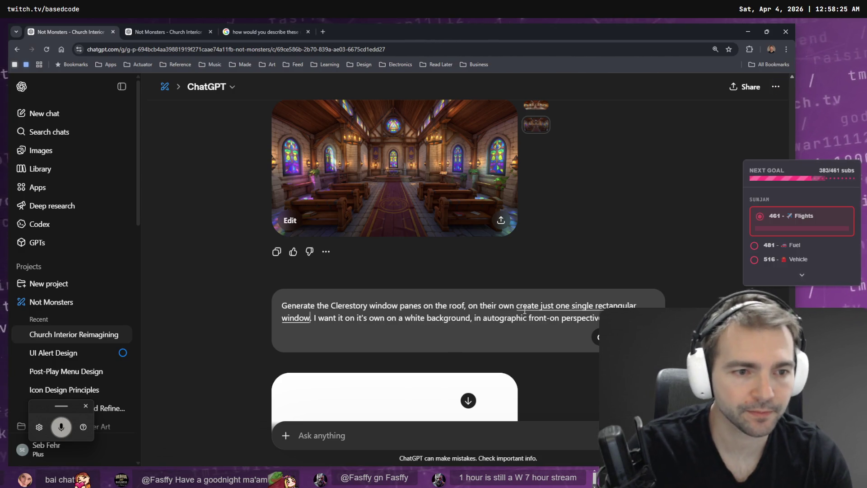
key(Return)
key(ctrl+Tab)
scroll(543, 263, down, 10)
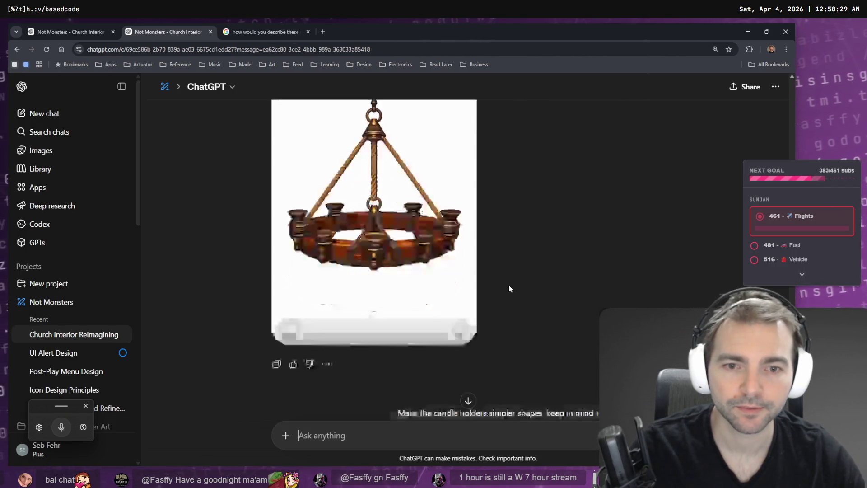
Request the wooden candle-ring chandelier redrawn from a directly top-down perspective, then check Google AI Mode.
scroll(543, 262, down, 1)
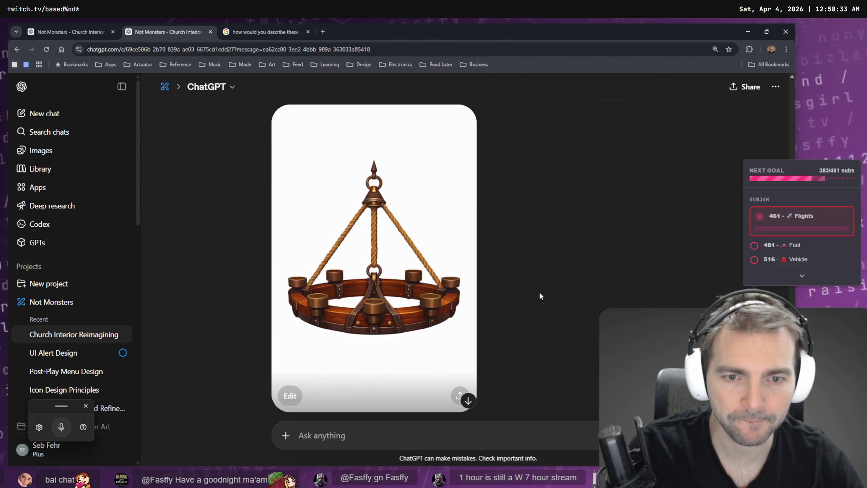
scroll(530, 297, down, 3)
scroll(401, 228, up, 3)
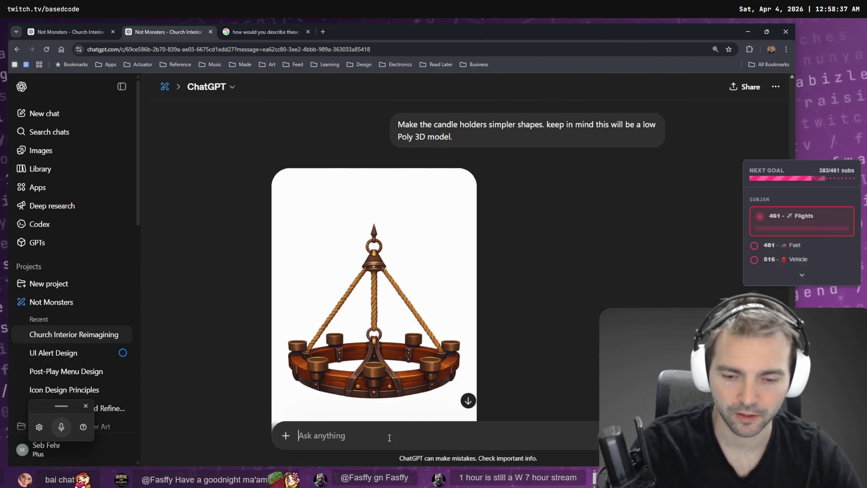
key(ctrl+super)
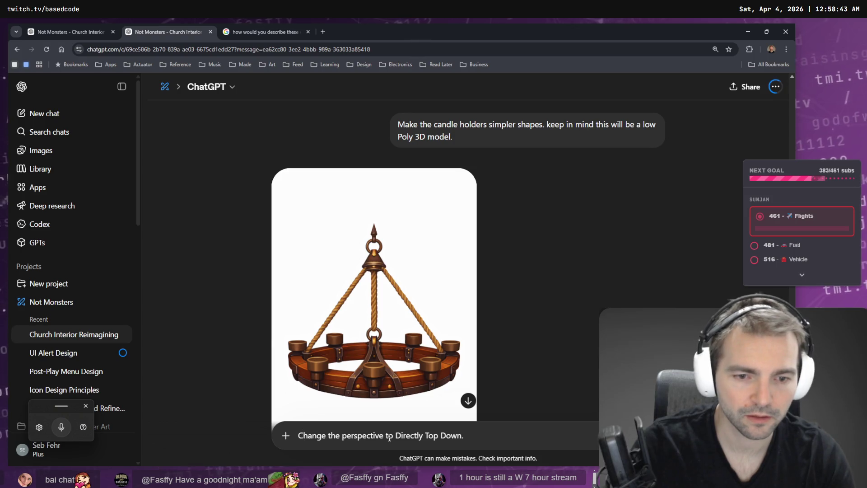
key(ctrl+a)
key(BackSpace)
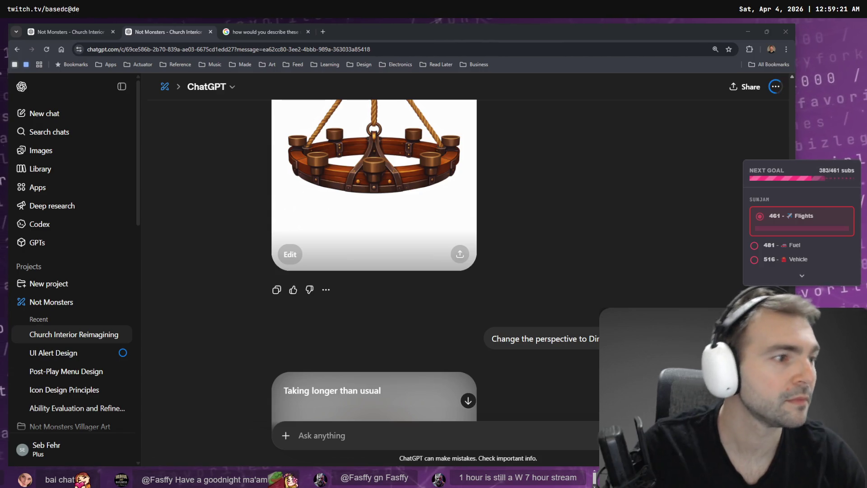
scroll(564, 207, down, 3)
scroll(558, 212, down, 2)
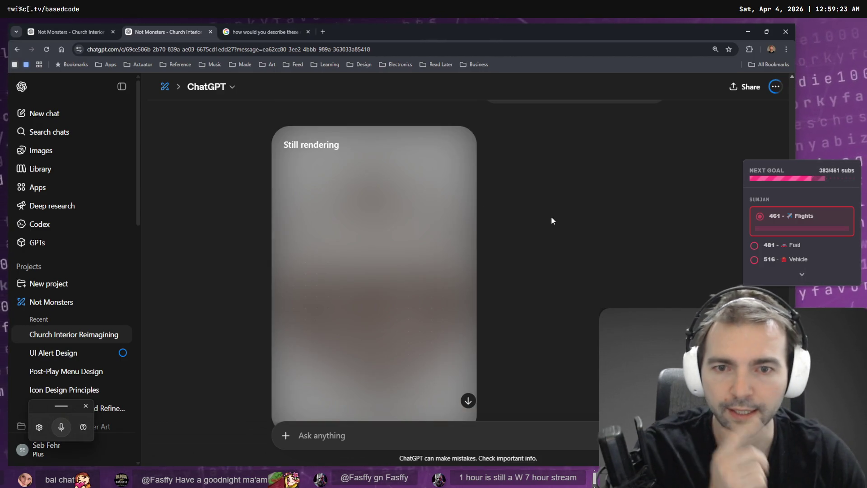
scroll(555, 213, down, 1)
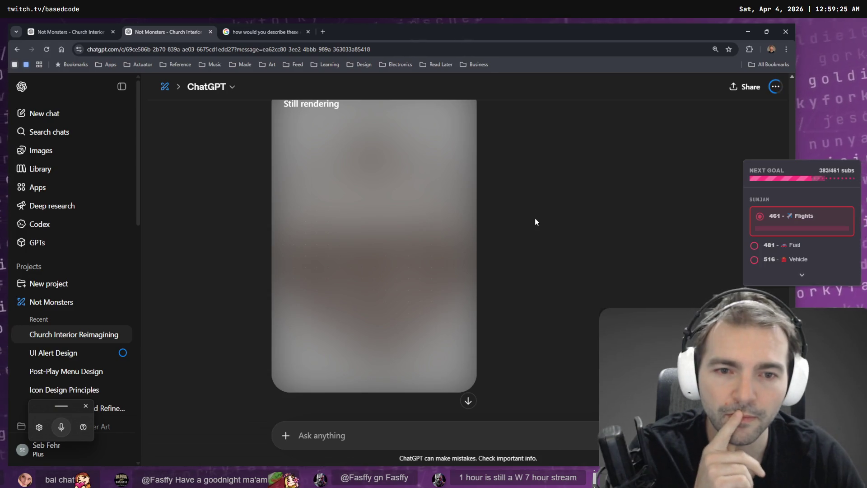
click(275, 25)
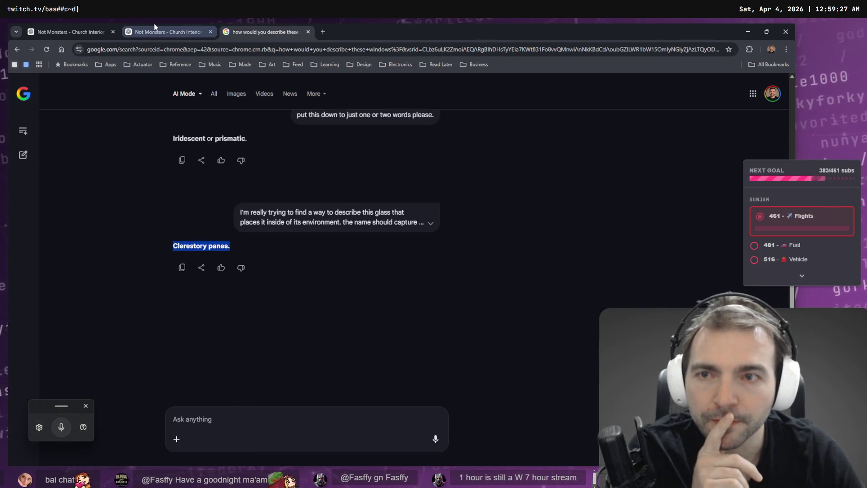
Go to the first ChatGPT chat and view the church interior image full size.
click(161, 24)
click(64, 31)
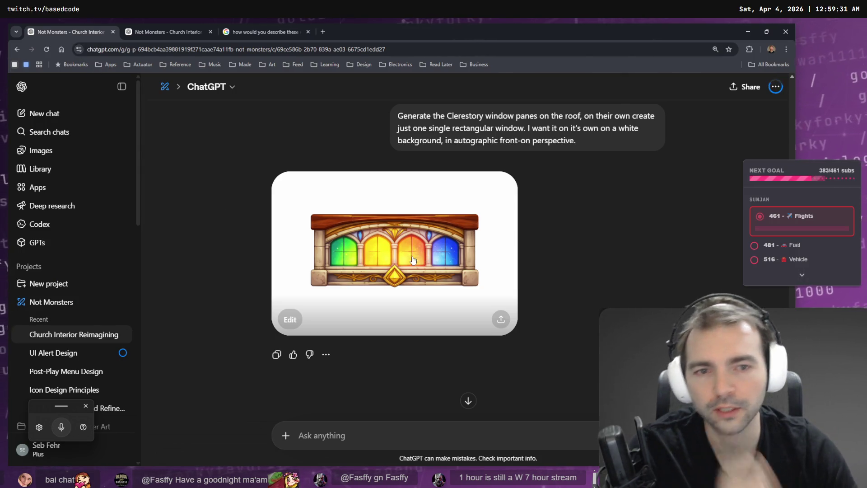
scroll(426, 258, up, 5)
click(411, 273)
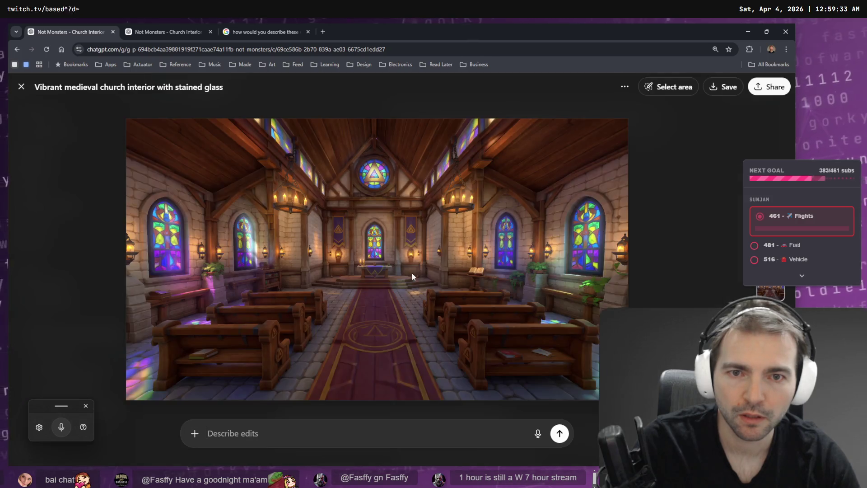
key(Escape)
scroll(413, 272, down, 4)
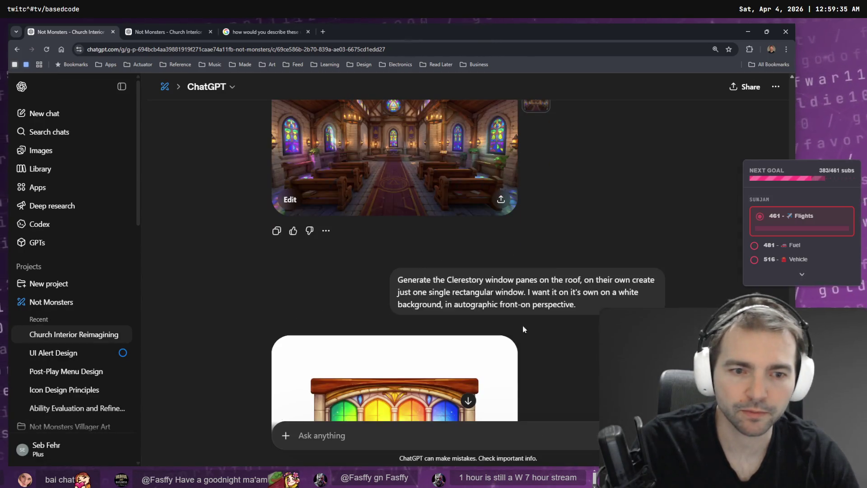
Open the Clerestory window prompt for editing, discarding the dictated additions so the wording stays unchanged.
click(594, 325)
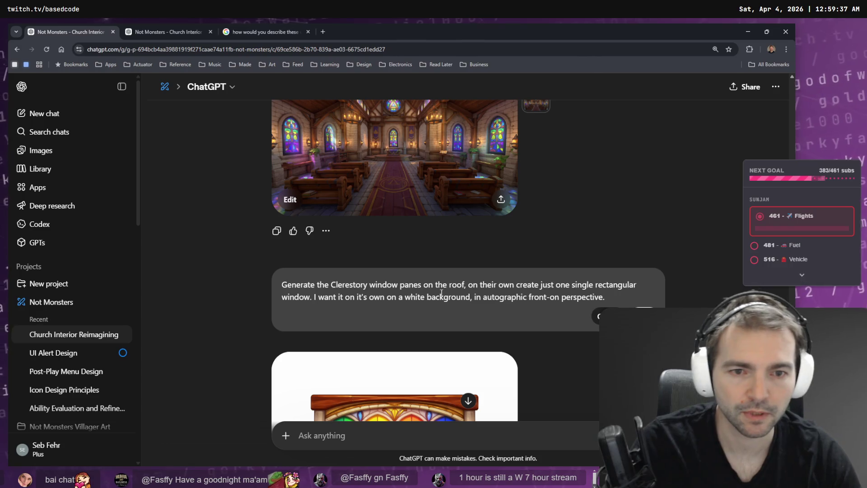
click(312, 299)
scroll(340, 308, down, 3)
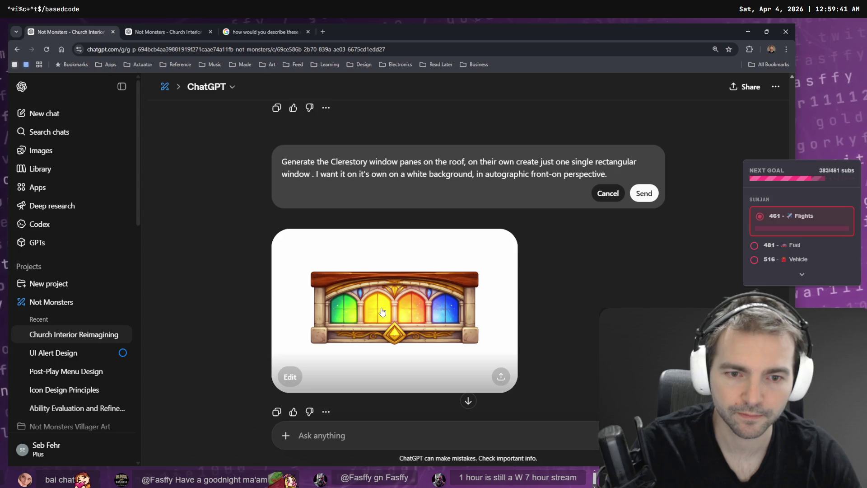
scroll(384, 311, up, 5)
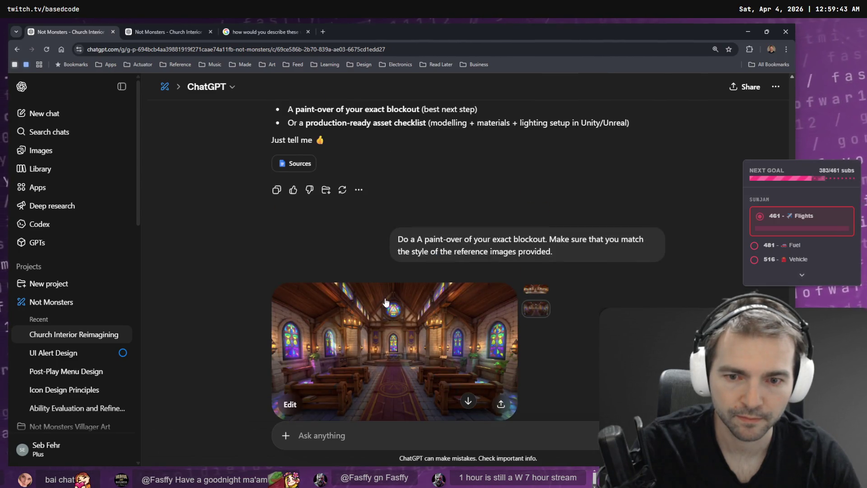
scroll(385, 302, down, 5)
key(super+h)
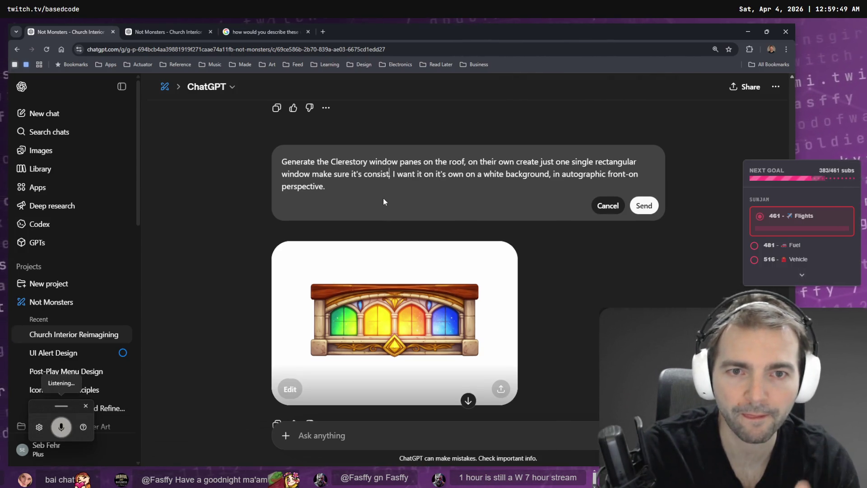
key(BackSpace)
key(BackSpace)
key(BackSpace)
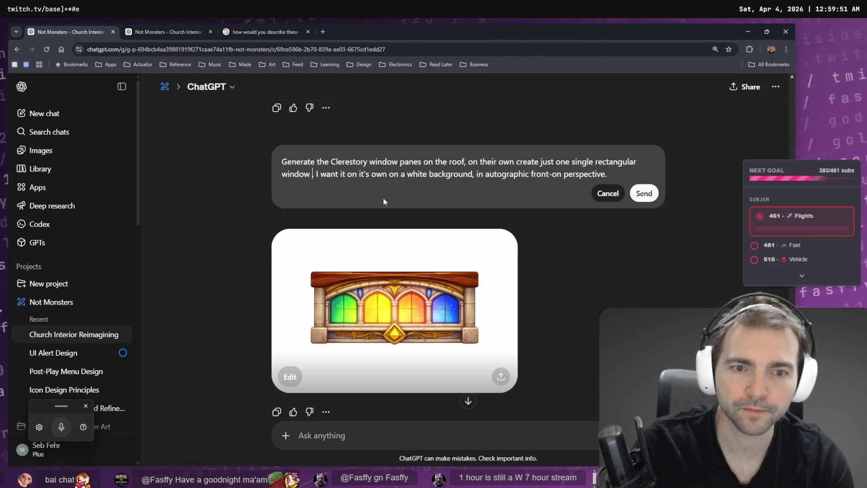
key(BackSpace)
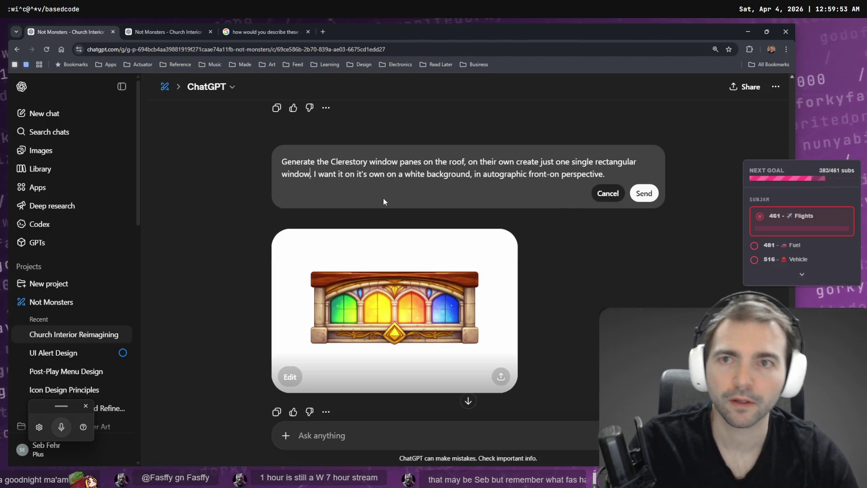
click(241, 28)
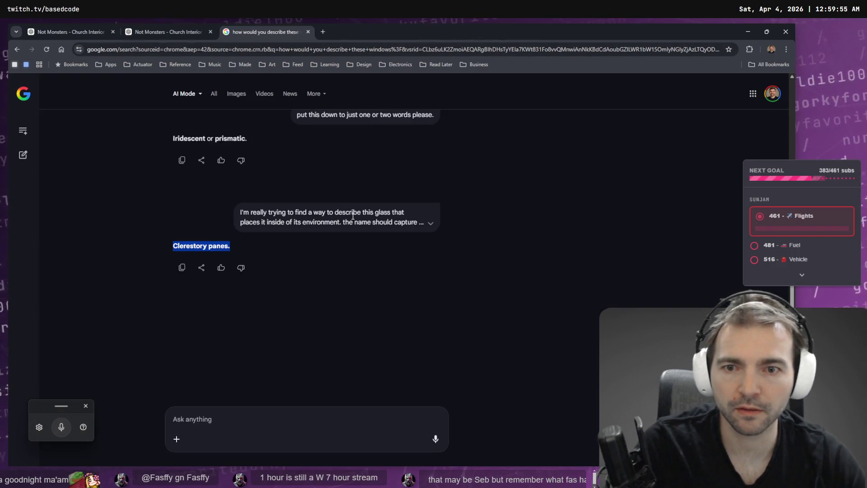
Ask Google AI Mode by voice for a detailed description of the clerestory windows.
click(275, 428)
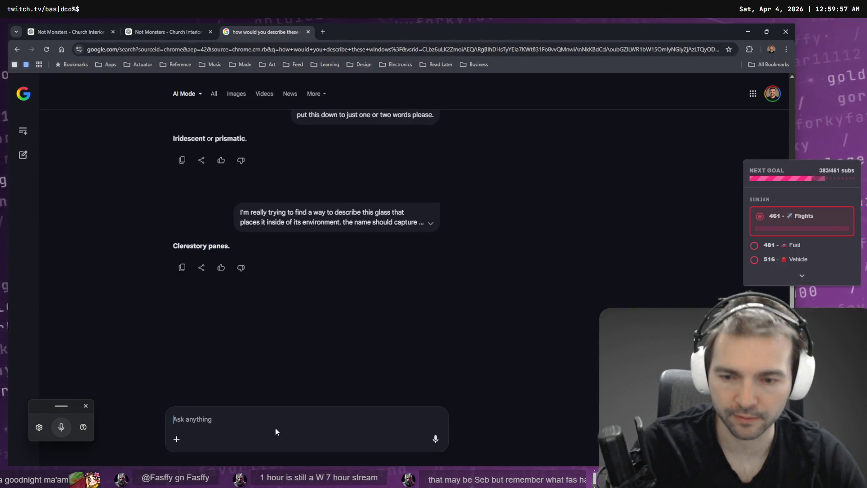
key(super+h)
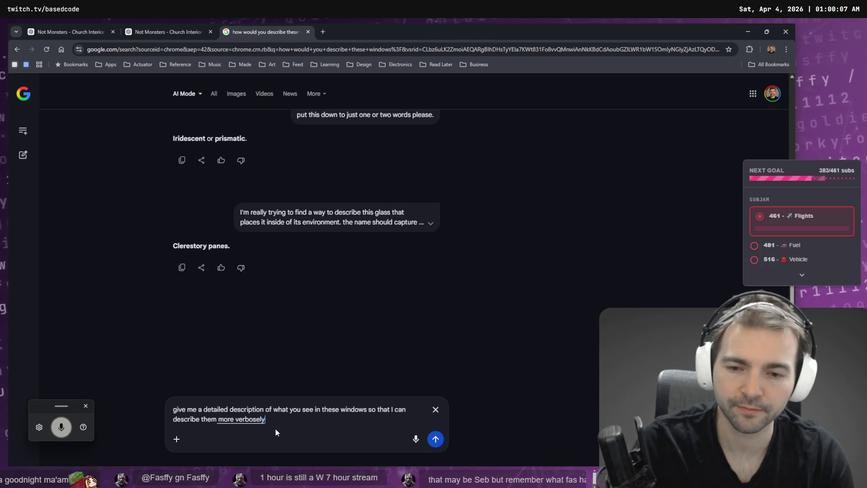
key(Return)
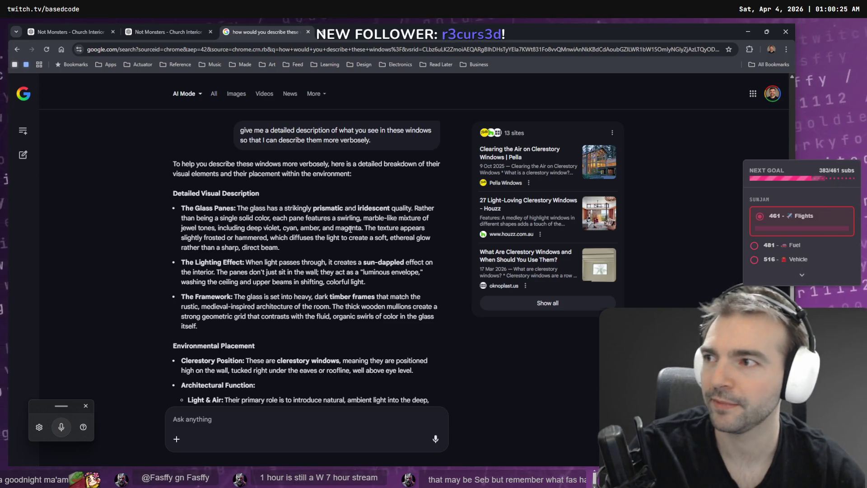
scroll(271, 196, down, 3)
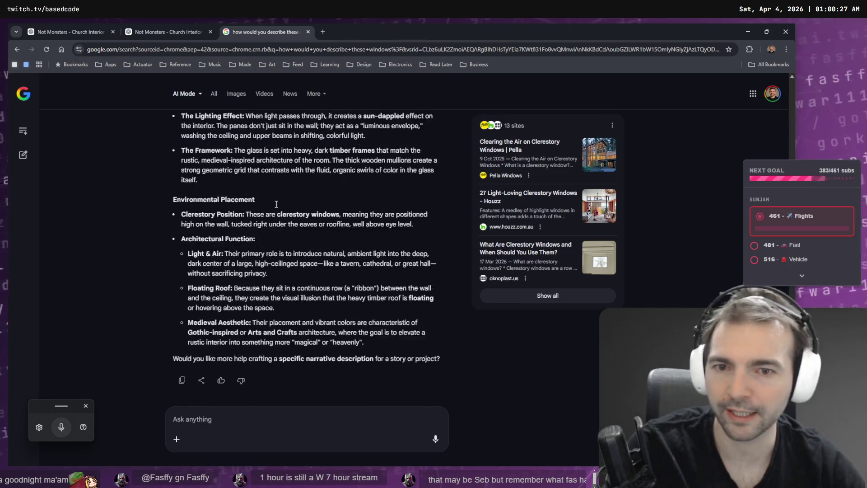
scroll(289, 206, up, 5)
scroll(290, 205, down, 3)
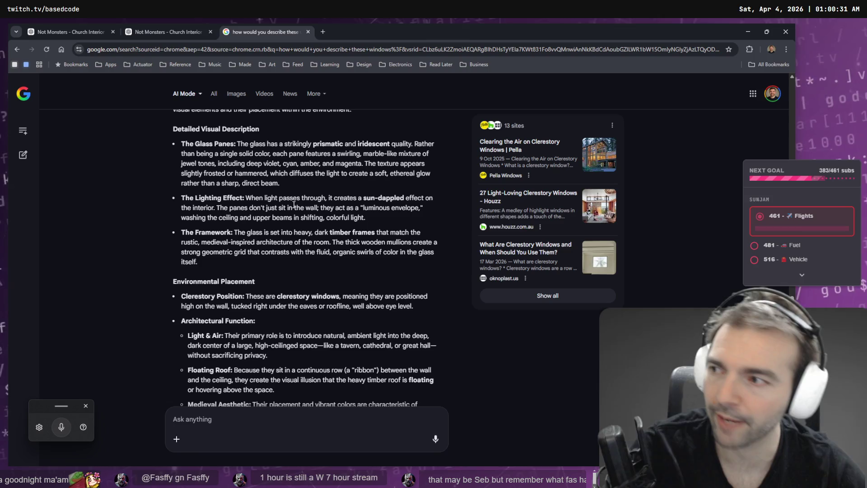
key(alt+Tab)
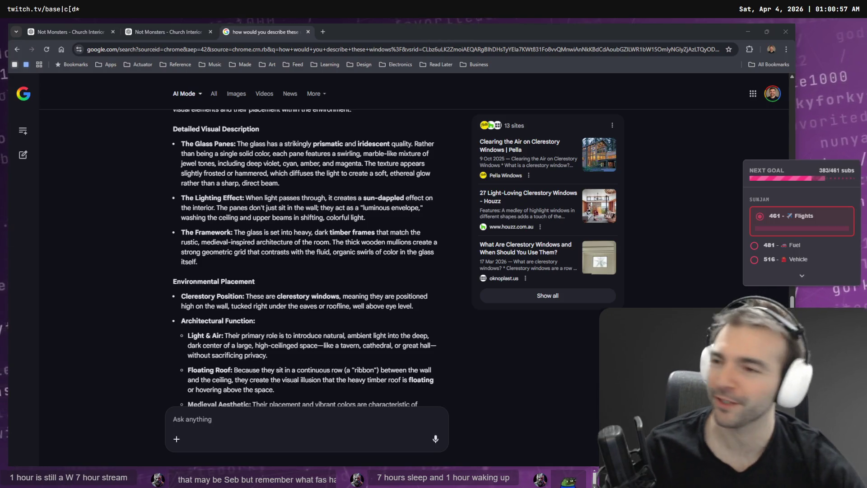
Read the answer and select the Framework paragraph about heavy timber frames.
scroll(364, 216, down, 2)
scroll(301, 238, up, 5)
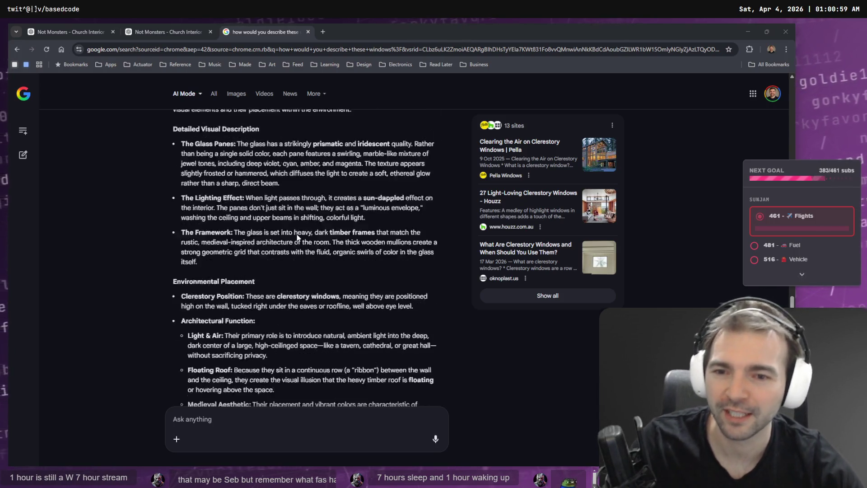
scroll(247, 273, up, 1)
scroll(252, 266, down, 2)
mouse_move(237, 226)
mouse_down()
mouse_move(297, 267)
mouse_move(276, 281)
mouse_move(305, 270)
mouse_up()
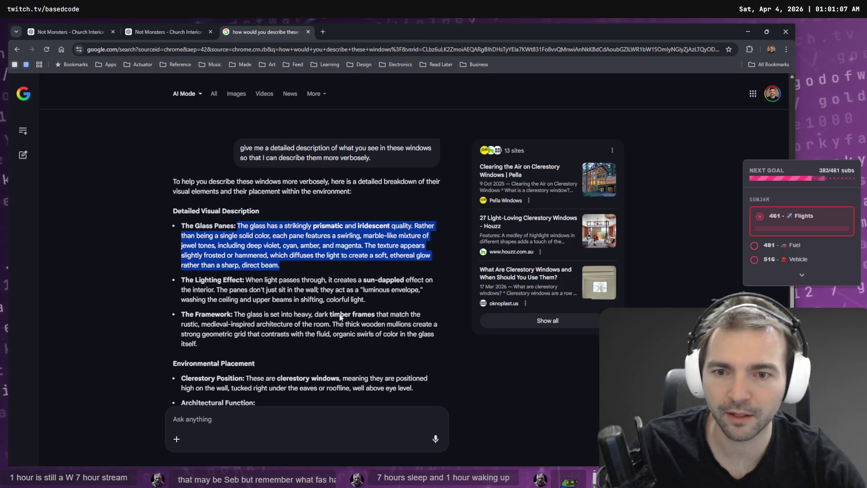
drag(233, 315, 261, 343)
key(ctrl+c)
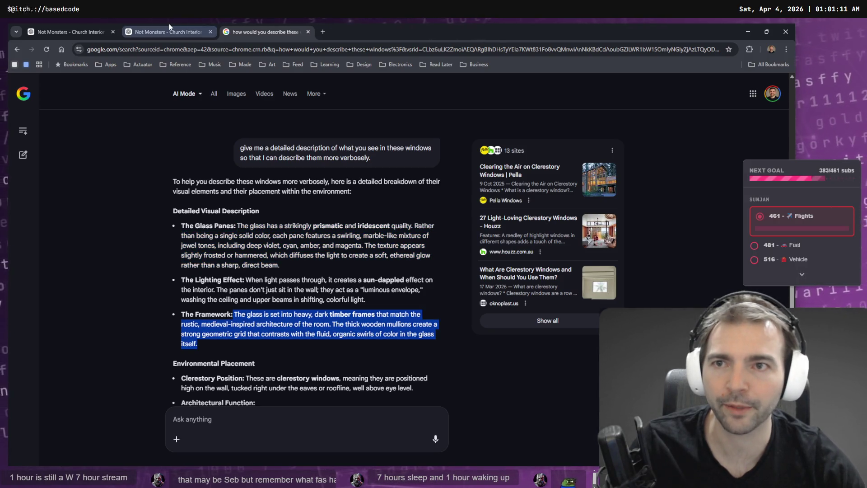
Paste the timber-framework description below the Clerestory window prompt's first sentence and resend it.
click(167, 32)
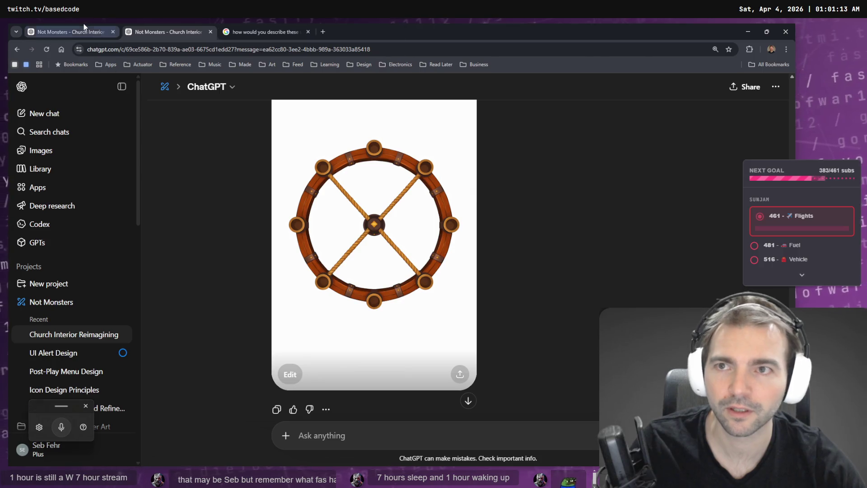
click(90, 32)
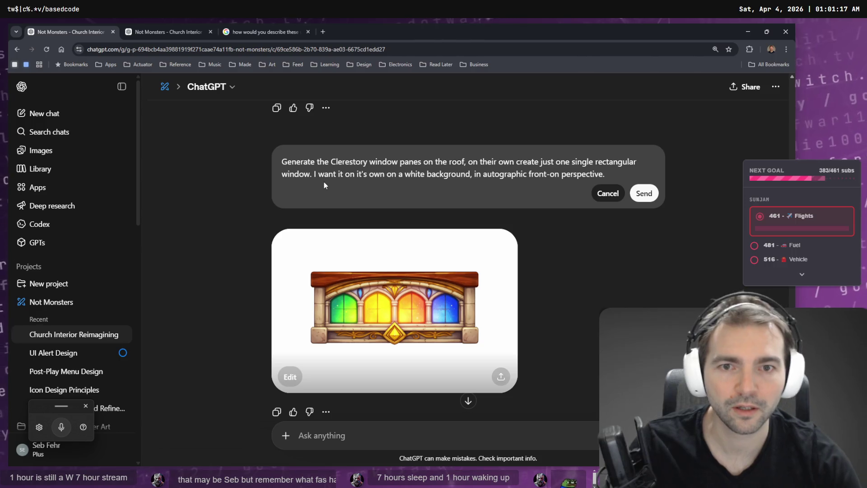
key(shift+Return)
key(shift+Return)
key(ctrl+v)
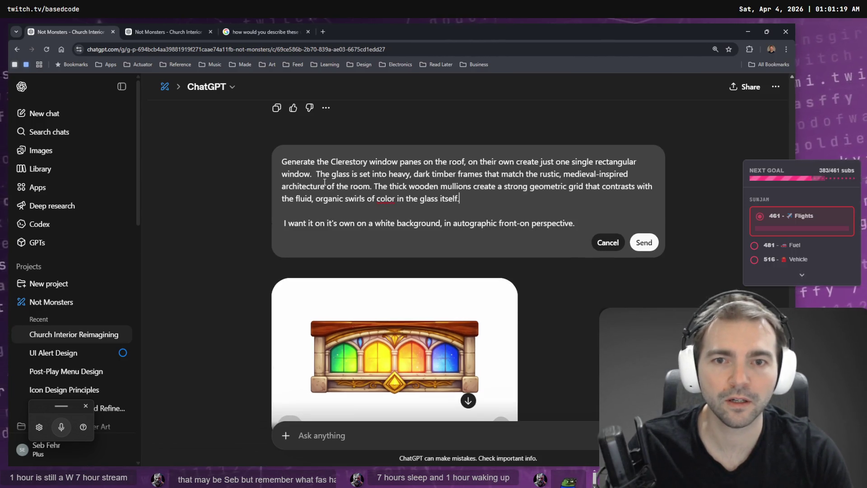
click(644, 242)
click(178, 34)
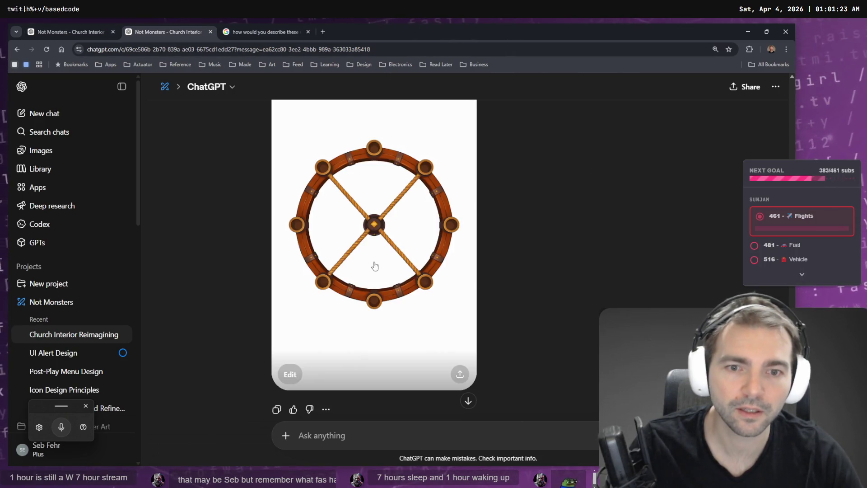